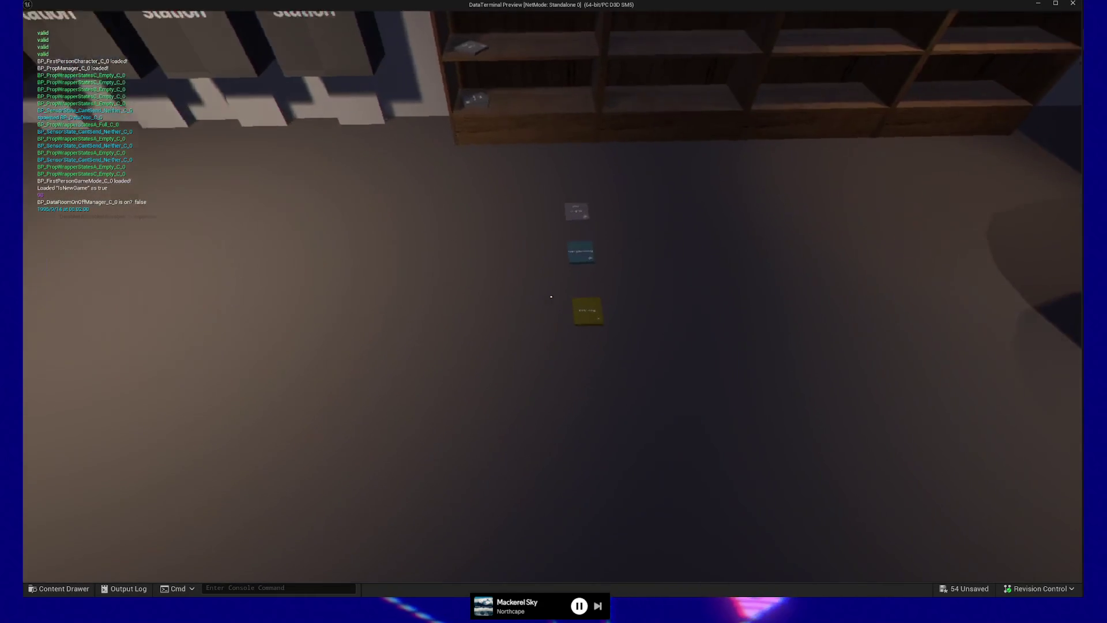
# Insert the Raw Data disc into the drive, then quit the play test
pyautogui.click(552, 297)
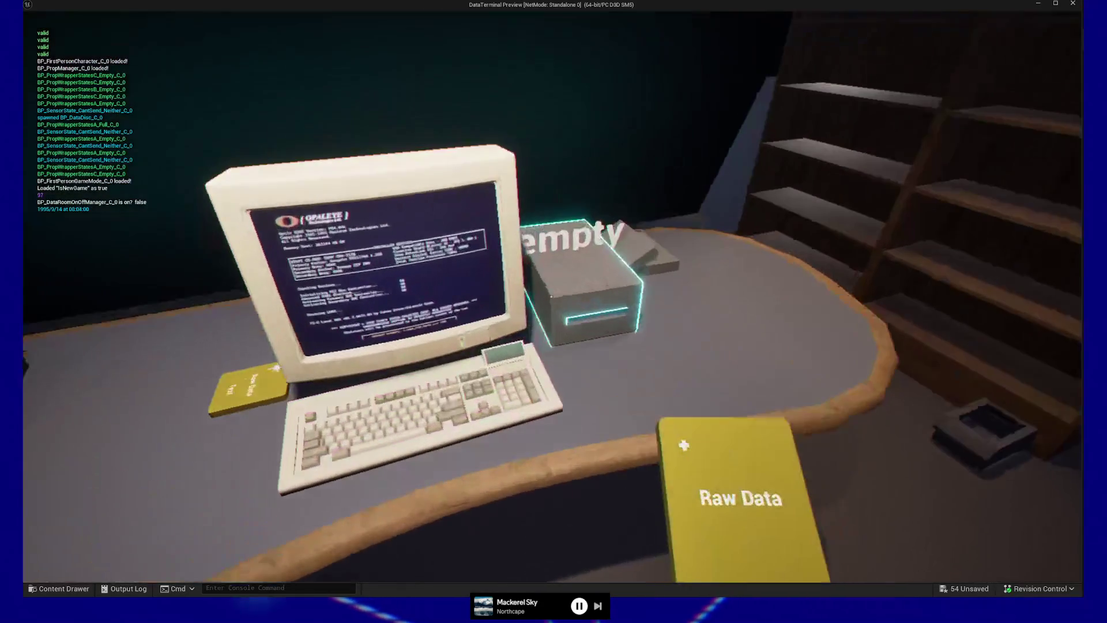
pyautogui.click(552, 296)
pyautogui.press('Escape')
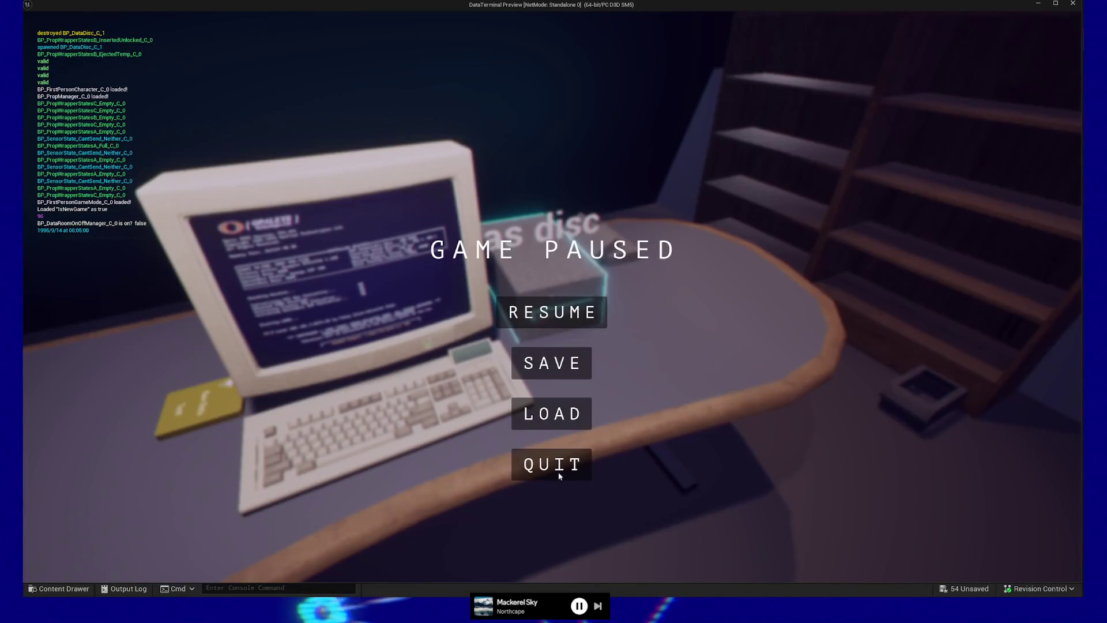
pyautogui.click(558, 475)
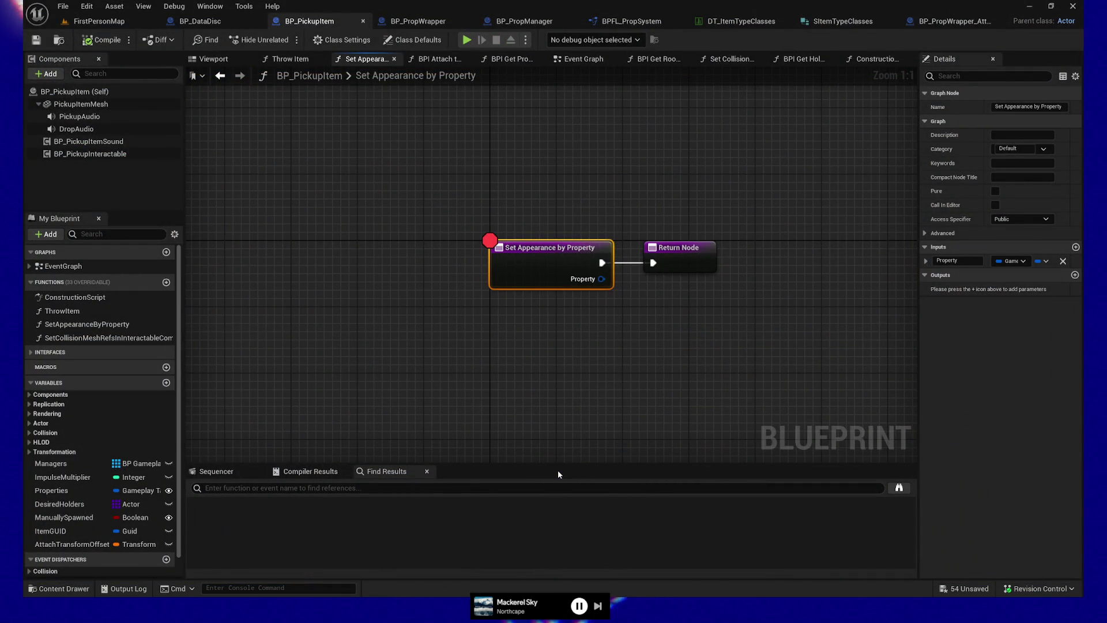
# Switch to BP_PropWrapper's Spawn Prop Actor graph and bring up the Content Drawer
pyautogui.click(418, 21)
pyautogui.moveTo(600, 172)
pyautogui.mouseDown()
pyautogui.moveTo(426, 190)
pyautogui.moveTo(710, 161)
pyautogui.moveTo(585, 170)
pyautogui.mouseUp()
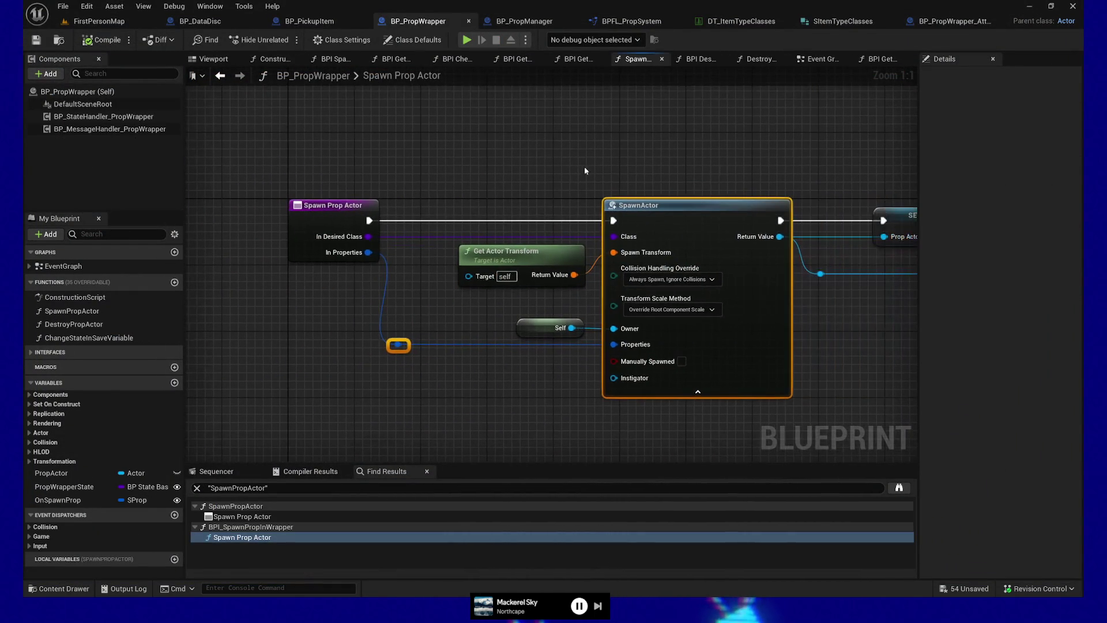
pyautogui.click(59, 588)
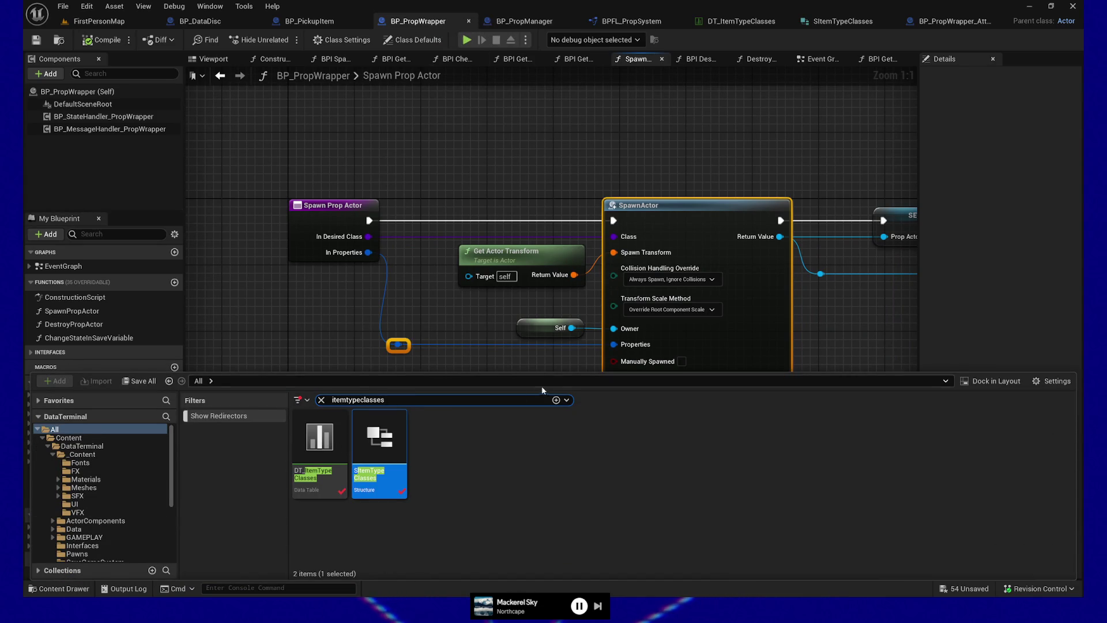
# Filter the Content Drawer to the 20 assets matching 'BP_propwrapper'
pyautogui.click(321, 400)
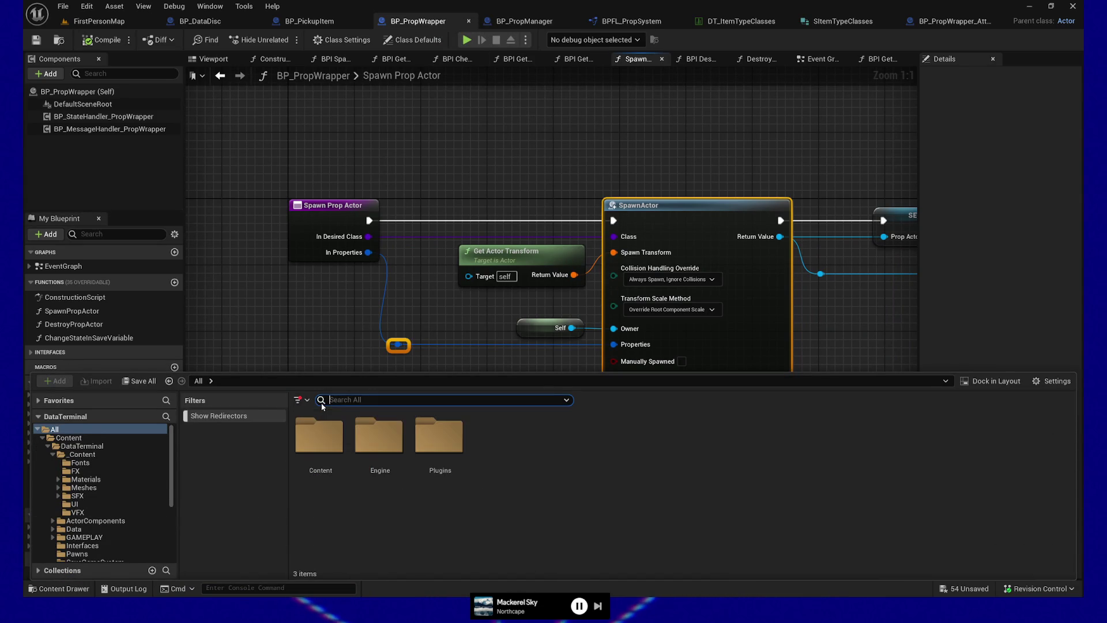
pyautogui.write('p')
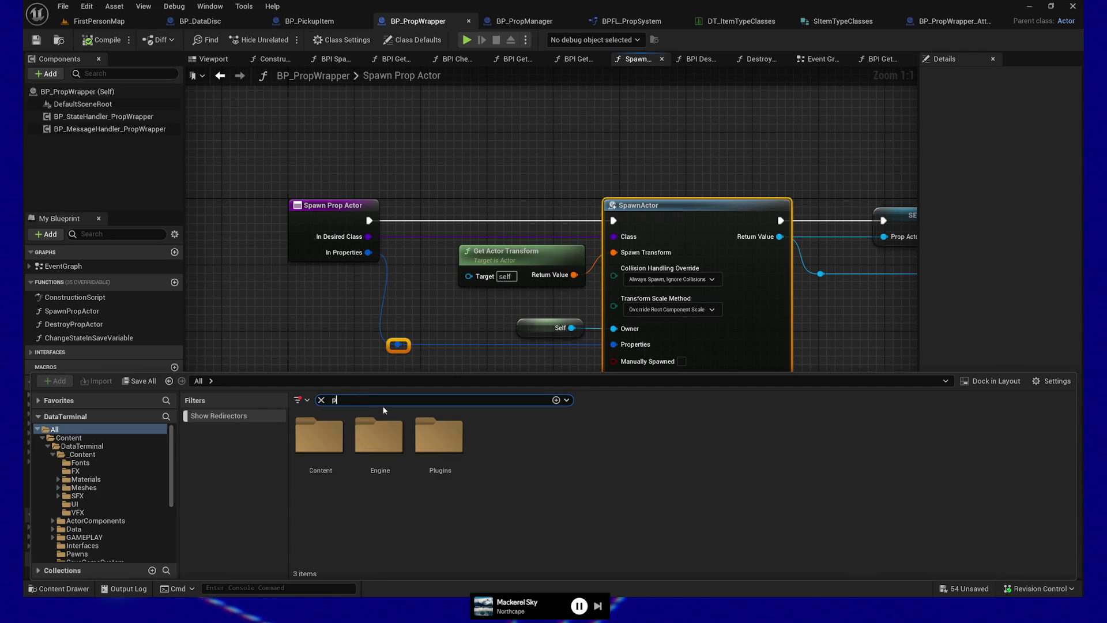
pyautogui.write('ropw')
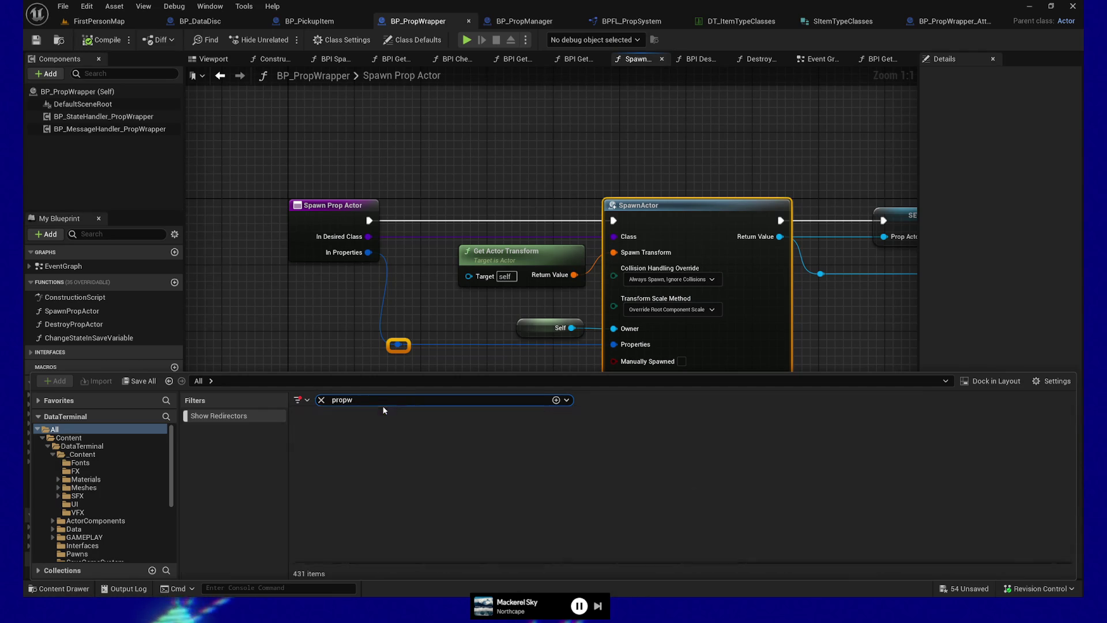
pyautogui.write('rap')
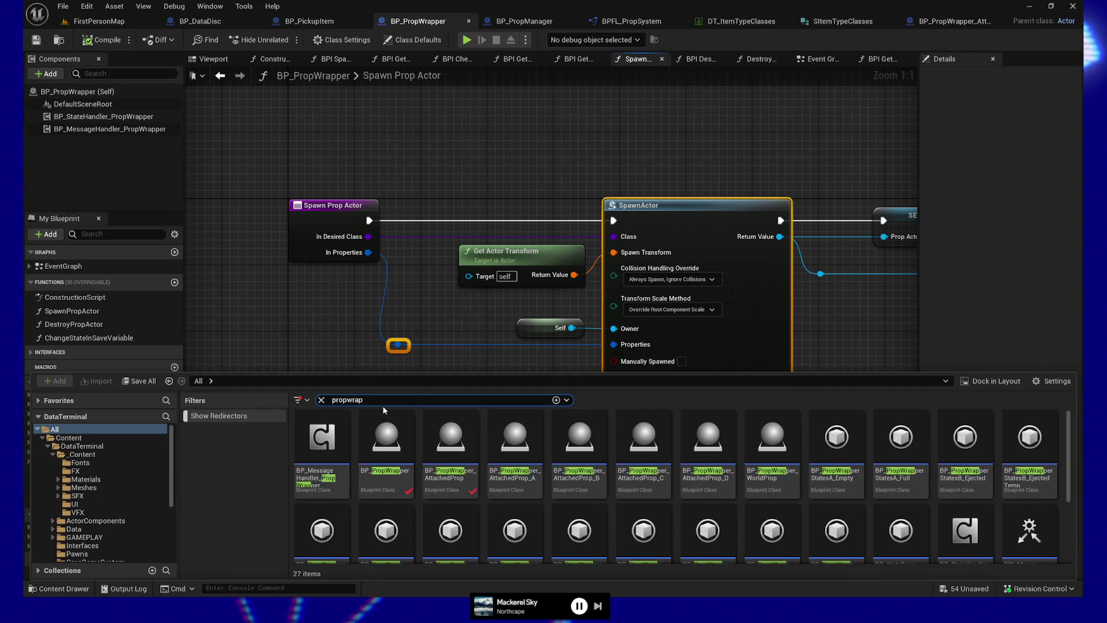
pyautogui.write('per')
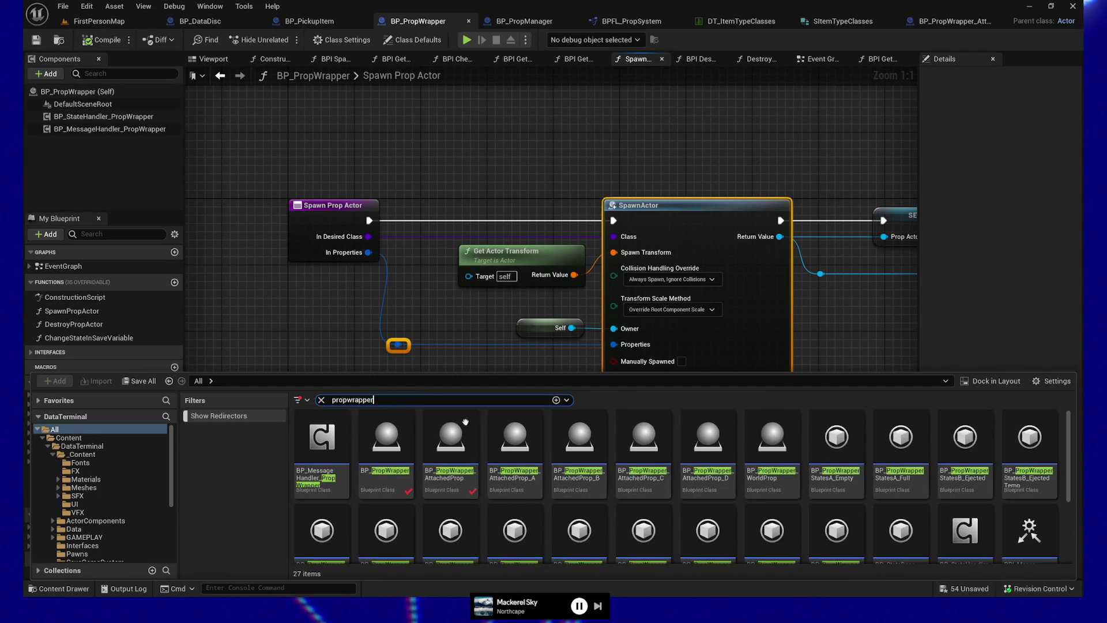
pyautogui.moveTo(767, 442)
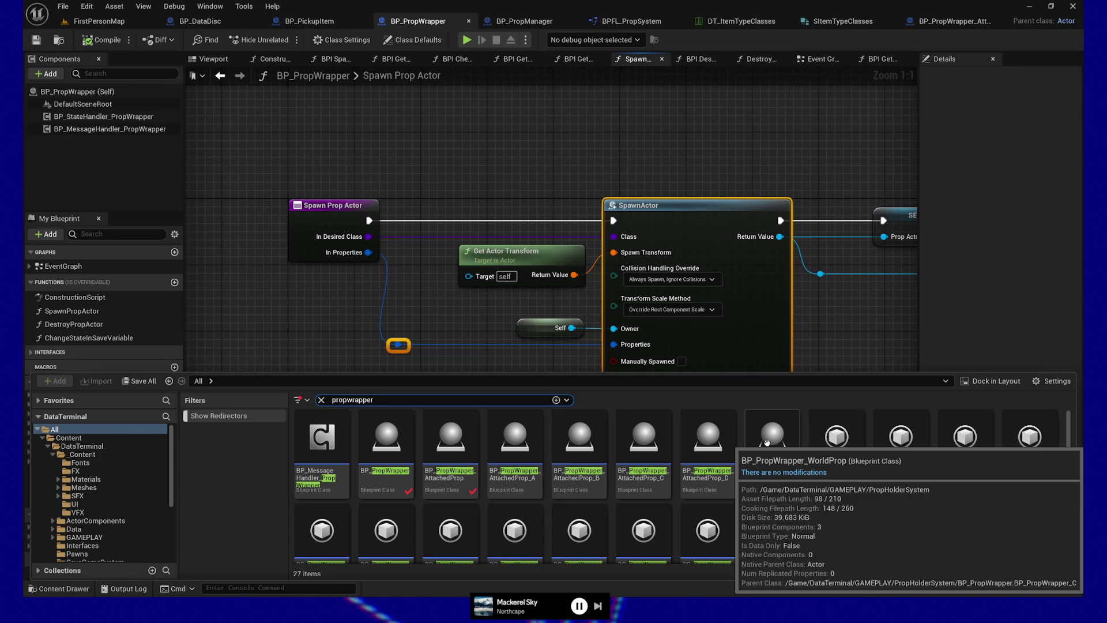
pyautogui.press('Home')
pyautogui.write('BP_')
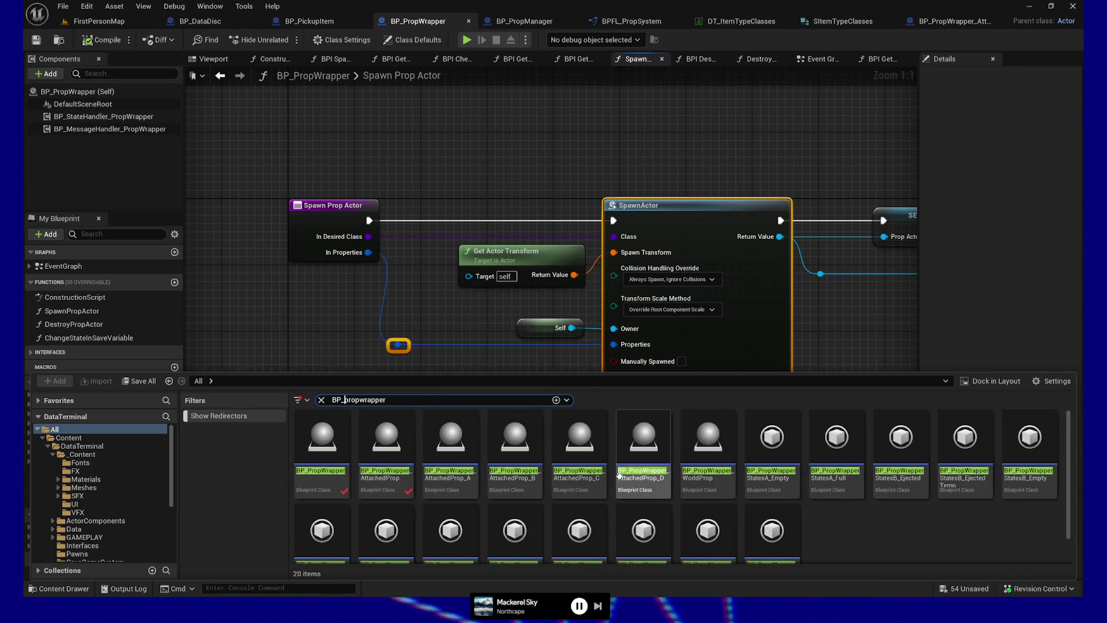
pyautogui.scroll(-1, 942, 539)
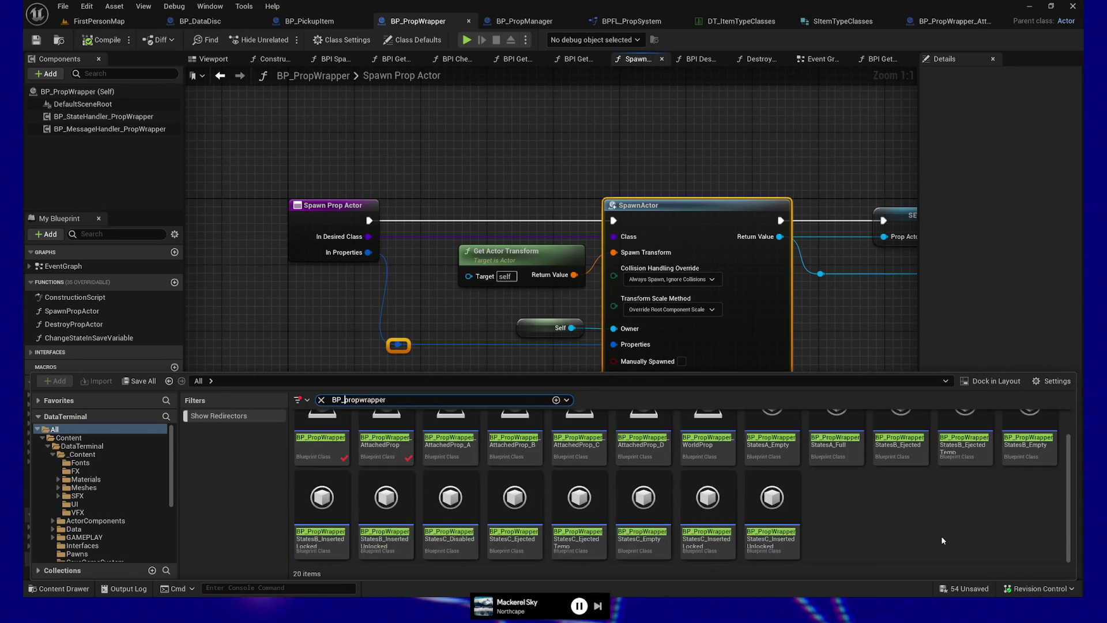
pyautogui.scroll(1, 942, 539)
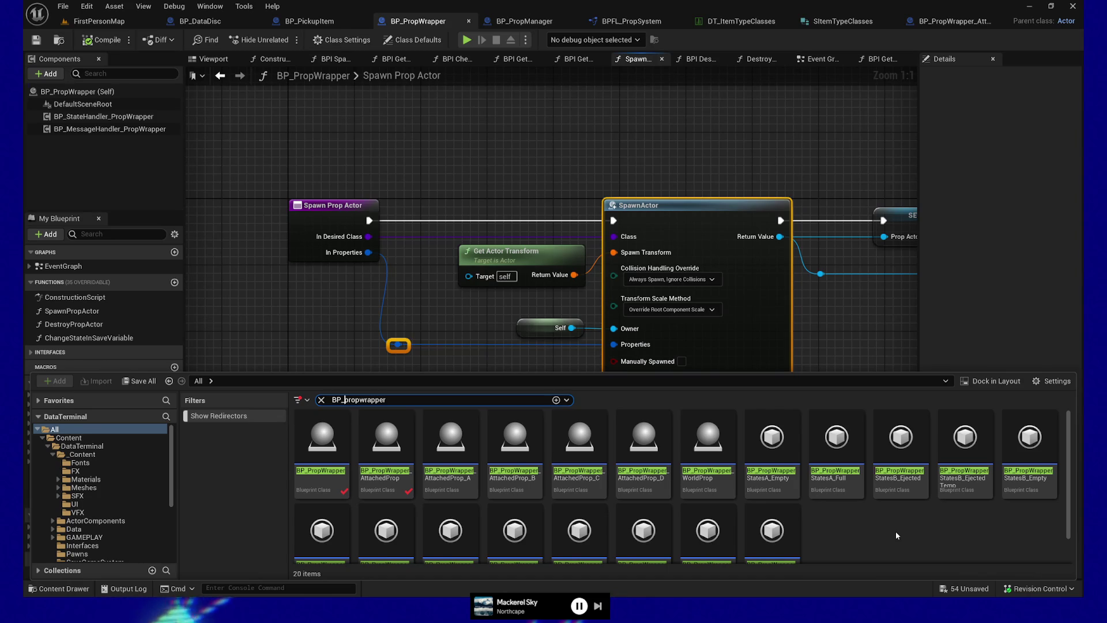
# Open the BP_PropWrapper_AttachedProp_A blueprint
pyautogui.moveTo(467, 452)
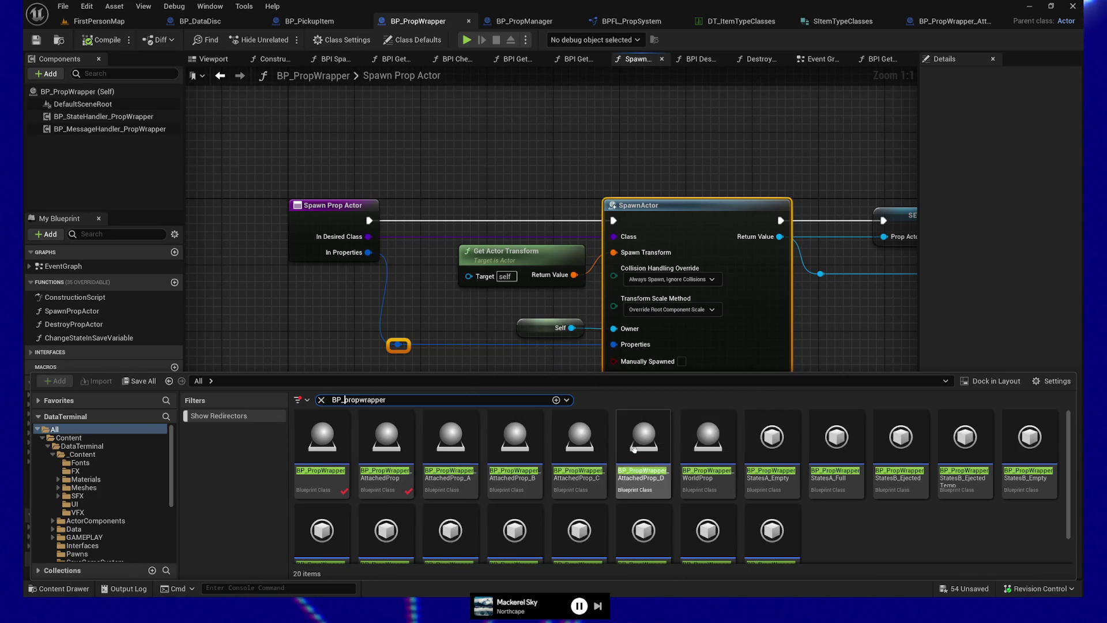
pyautogui.moveTo(703, 451)
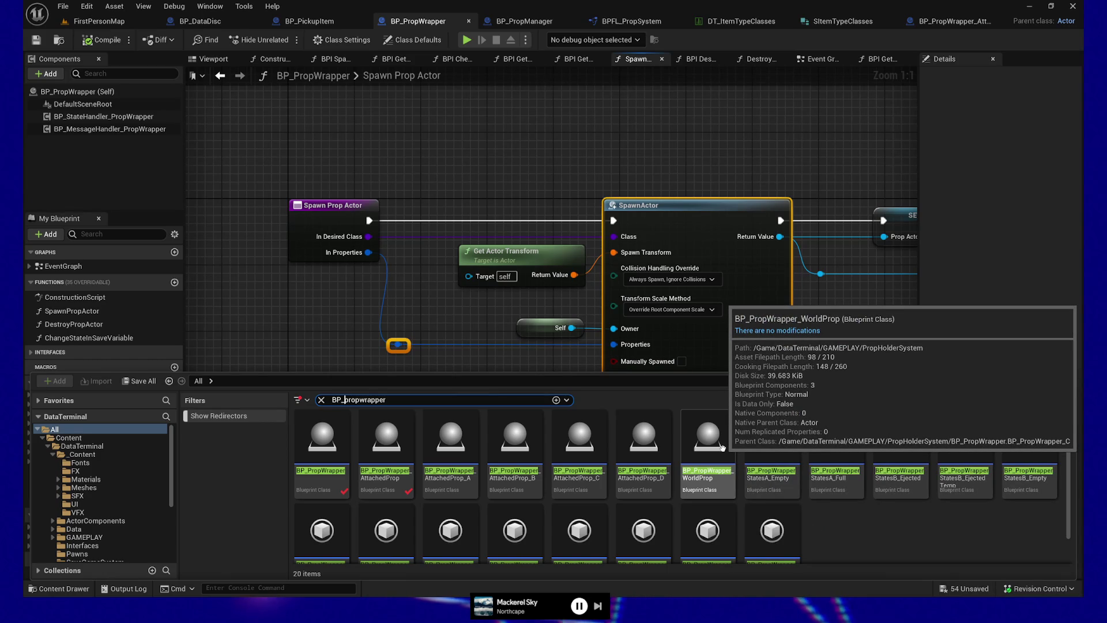
pyautogui.doubleClick(452, 439)
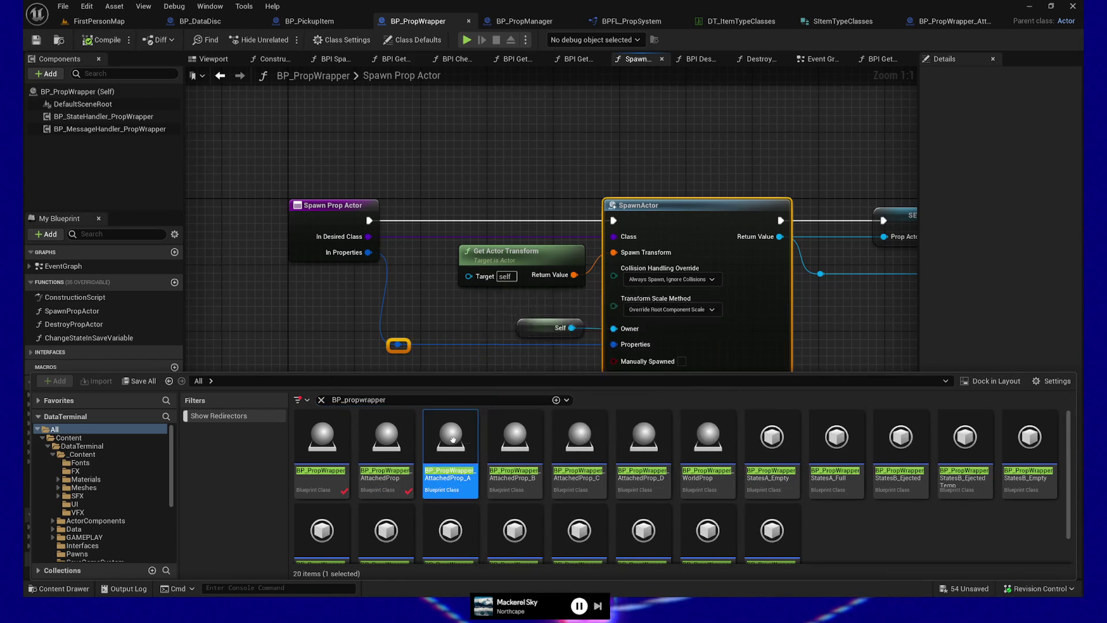
# Open the AttachedProp_B, C and D blueprints from the Content Drawer
pyautogui.click(59, 588)
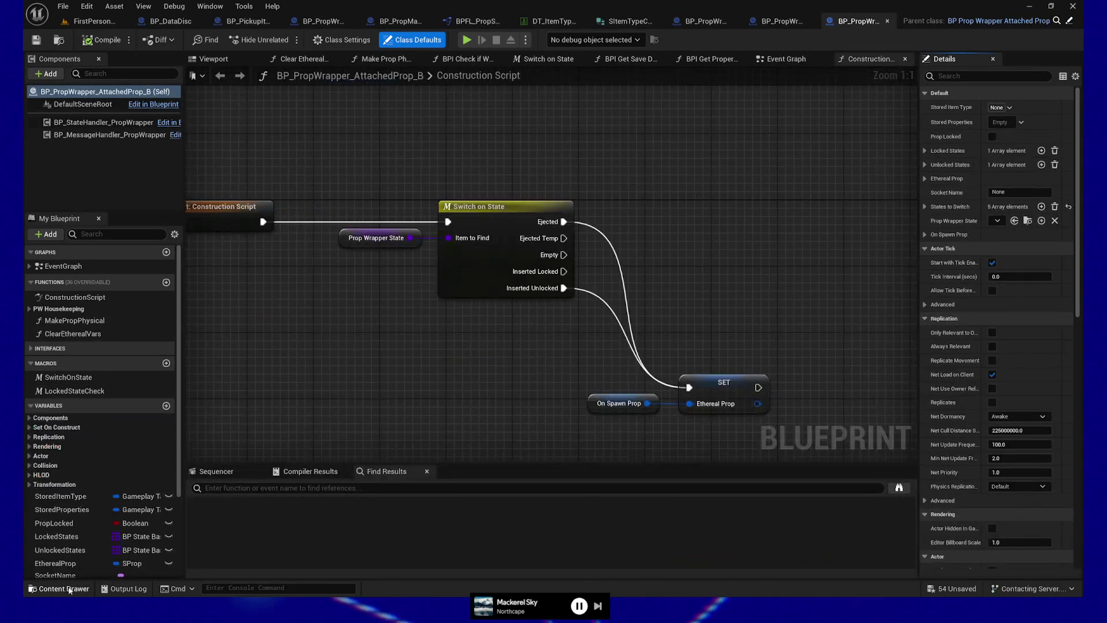
pyautogui.click(59, 588)
pyautogui.click(597, 448)
pyautogui.doubleClick(597, 449)
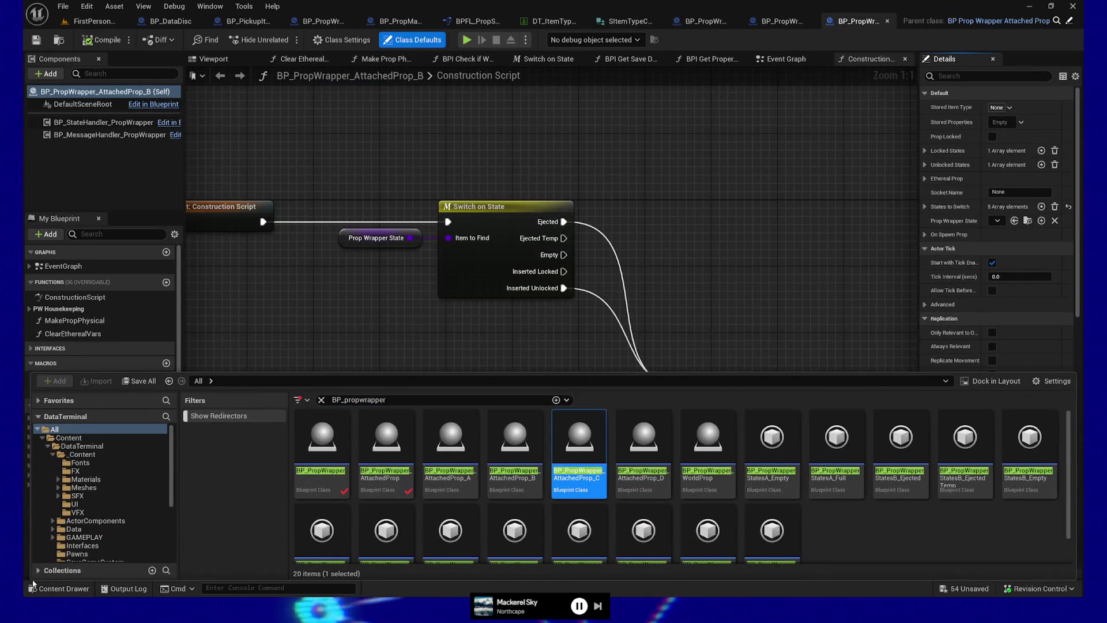
pyautogui.click(60, 588)
pyautogui.doubleClick(638, 449)
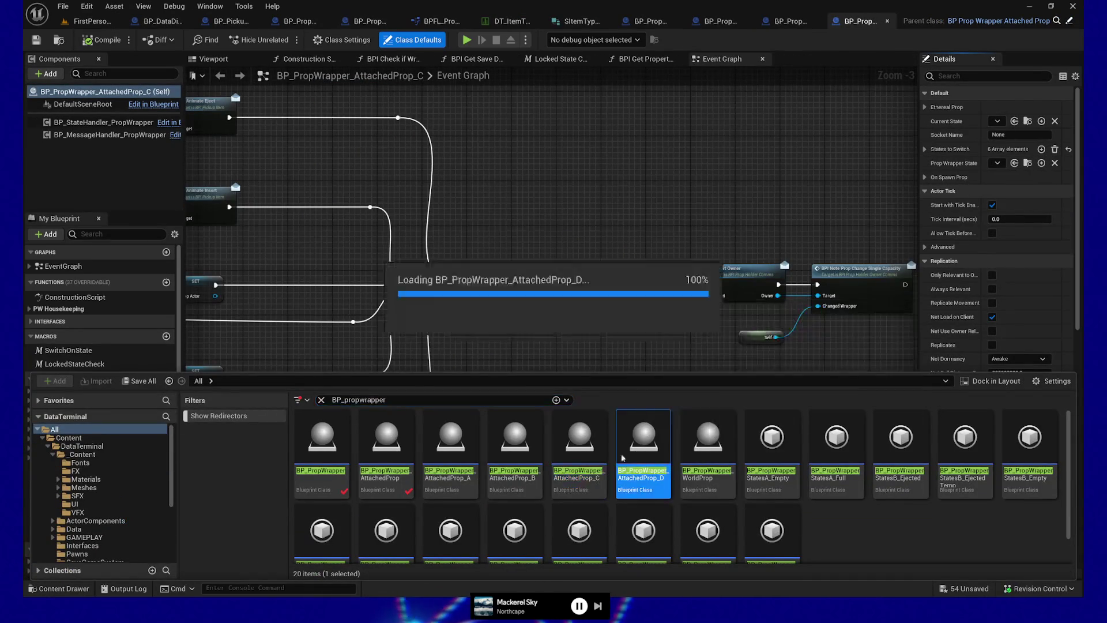
# Open the WorldProp blueprint, then cycle back through the C, B and A tabs
pyautogui.click(85, 592)
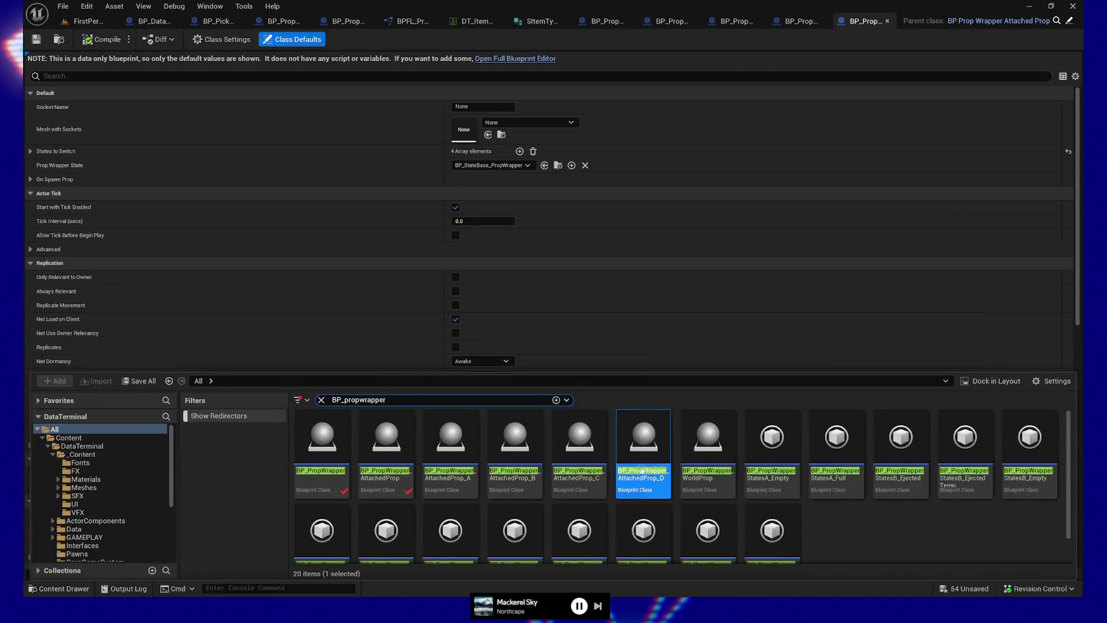
pyautogui.click(729, 442)
pyautogui.doubleClick(729, 442)
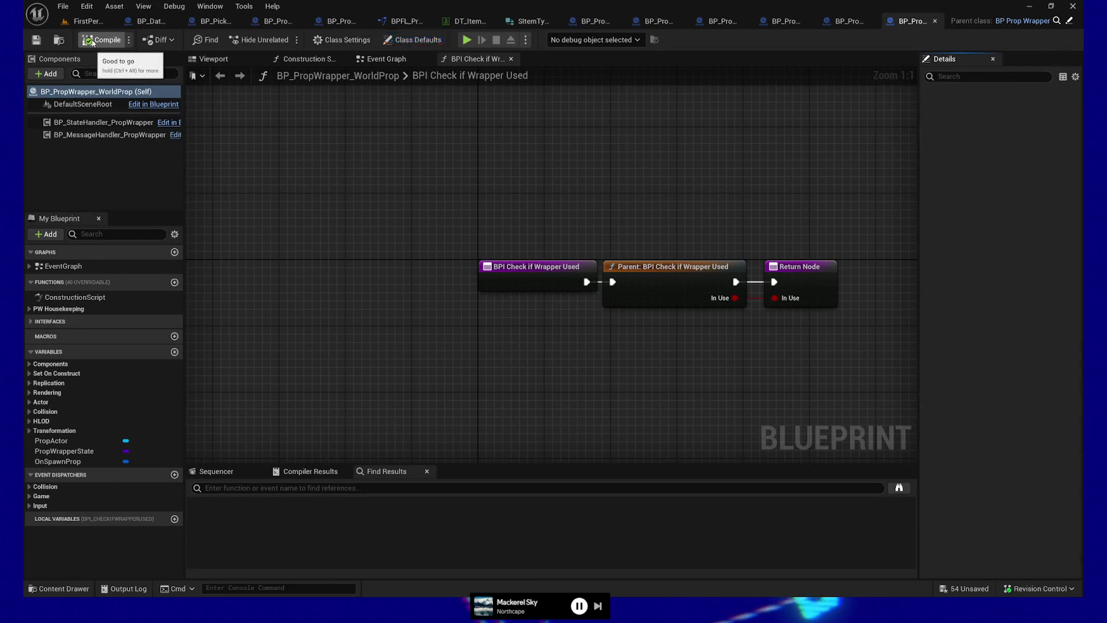
pyautogui.click(843, 21)
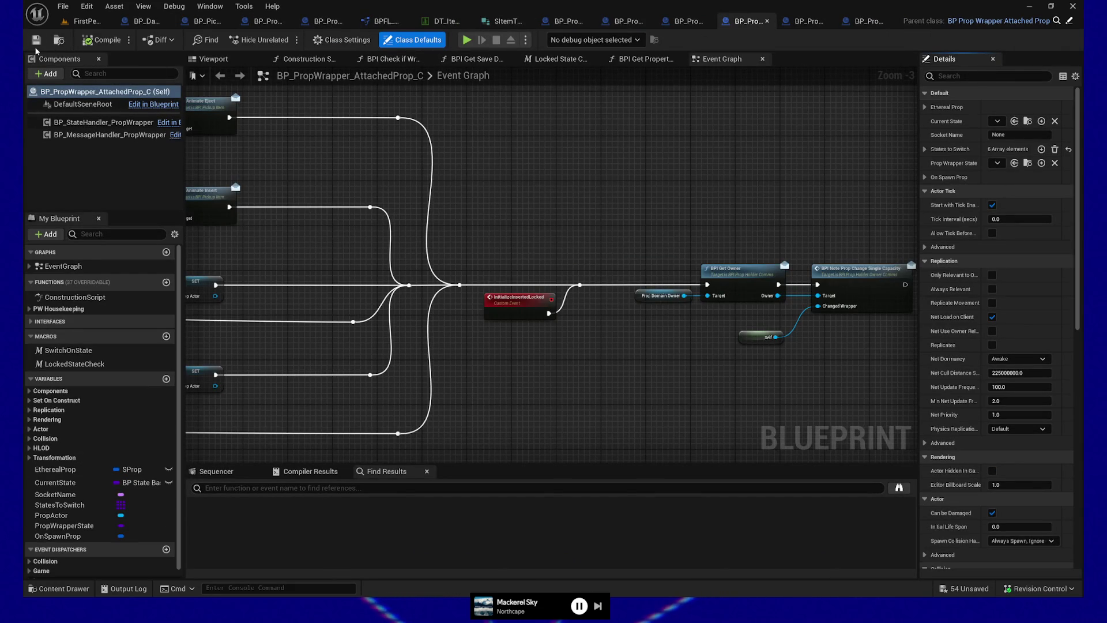
pyautogui.hotkey('ctrl', 'shift', 'Tab')
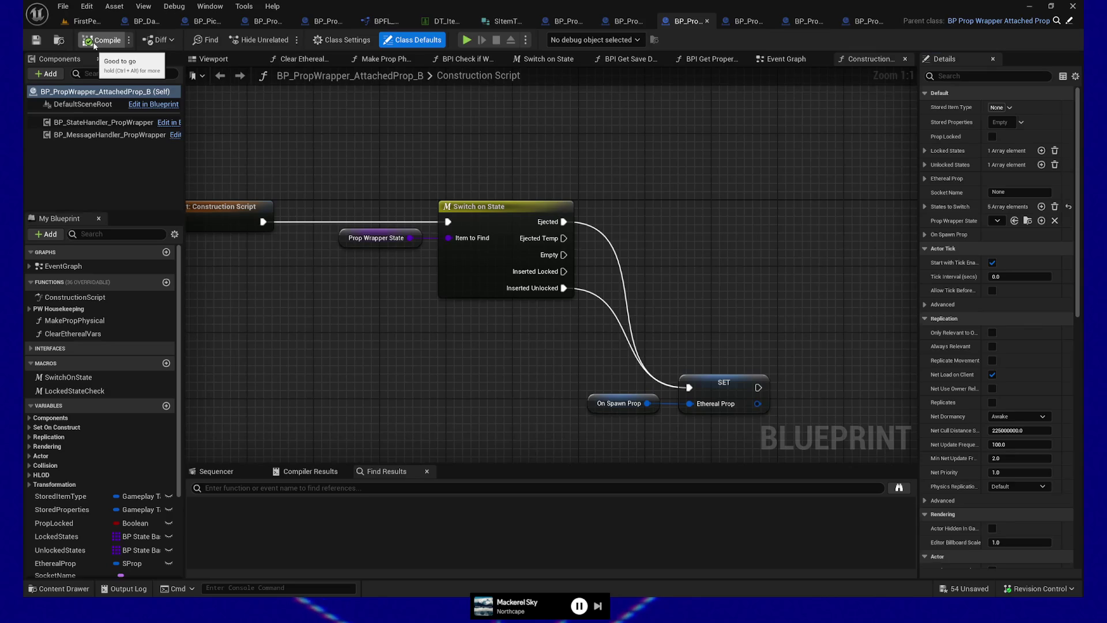
pyautogui.hotkey('ctrl', 'shift', 'Tab')
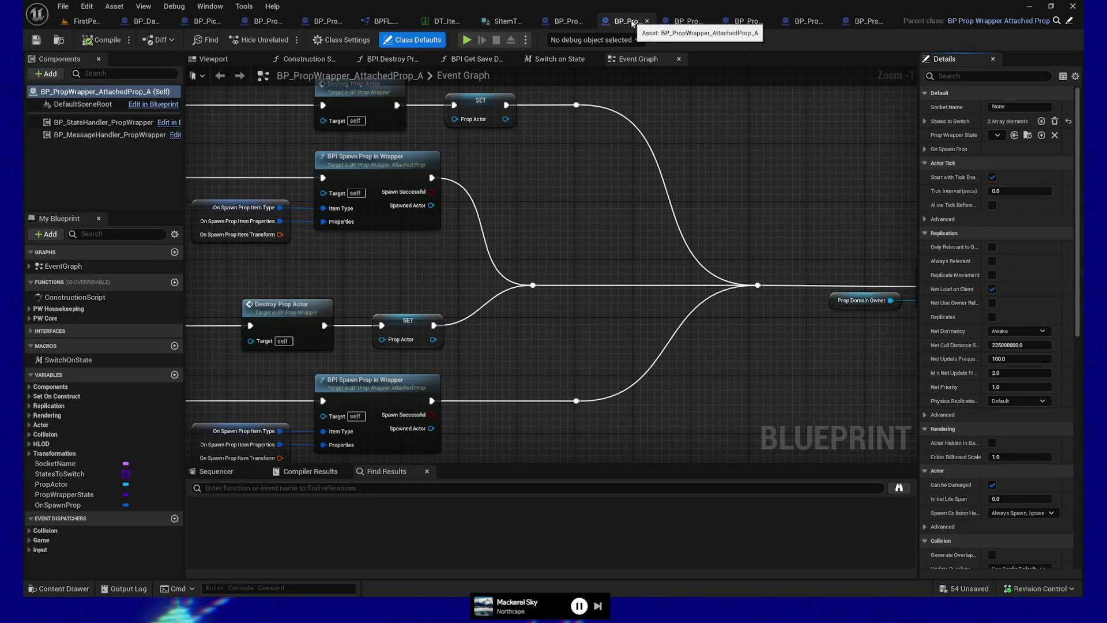
# Feed In Properties into the parent Spawn Prop Actor call, compile AttachedProp, and play-test
pyautogui.click(569, 23)
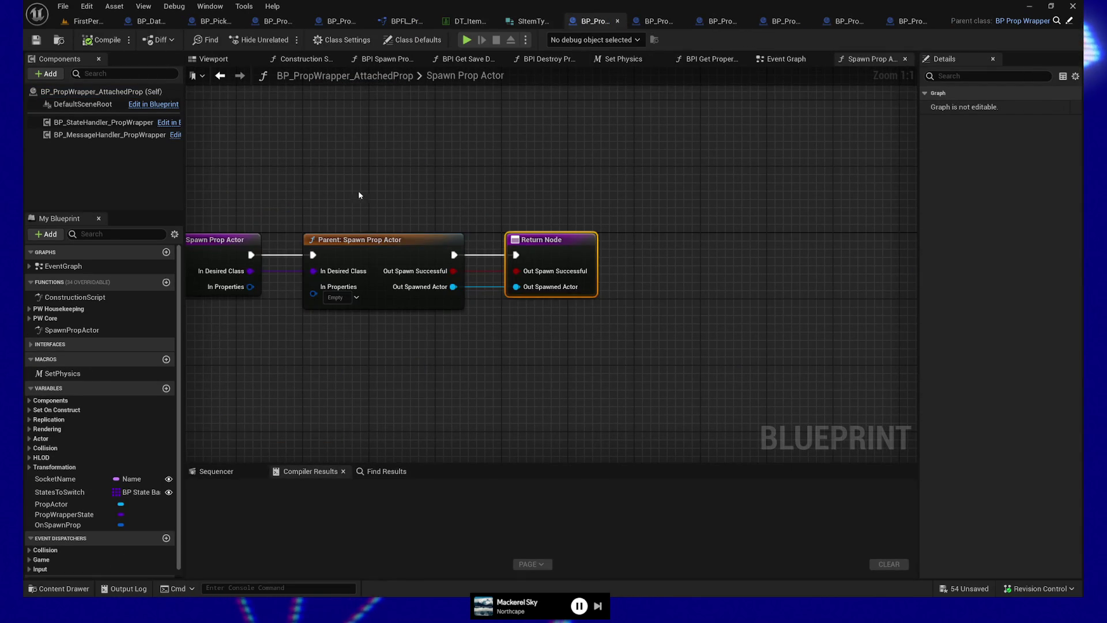
pyautogui.moveTo(505, 198); pyautogui.dragTo(532, 197)
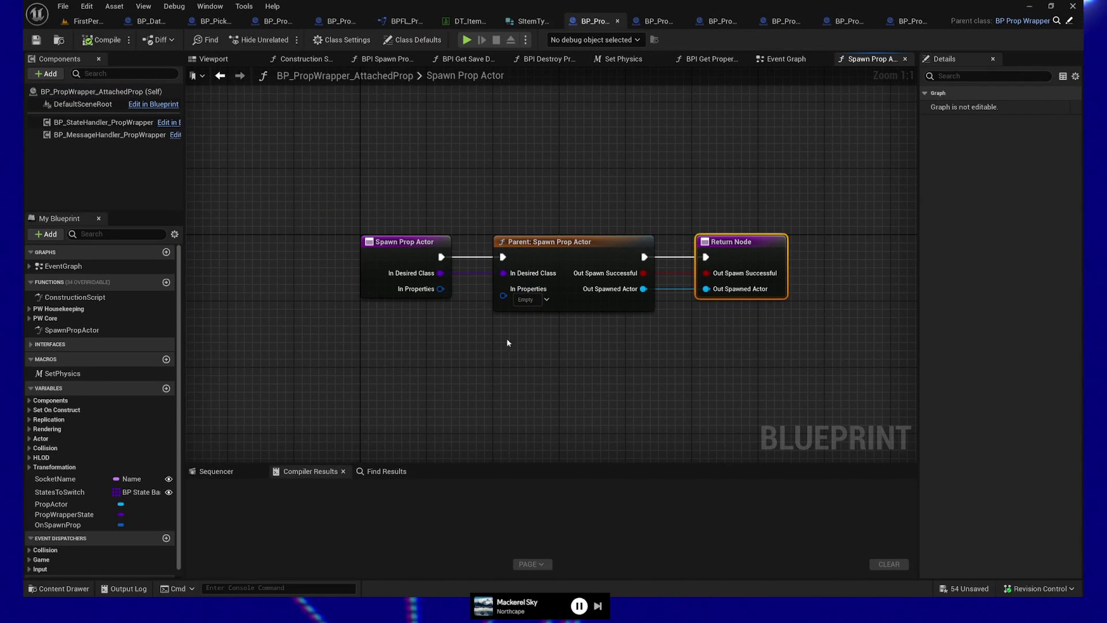
pyautogui.moveTo(440, 292); pyautogui.dragTo(503, 291)
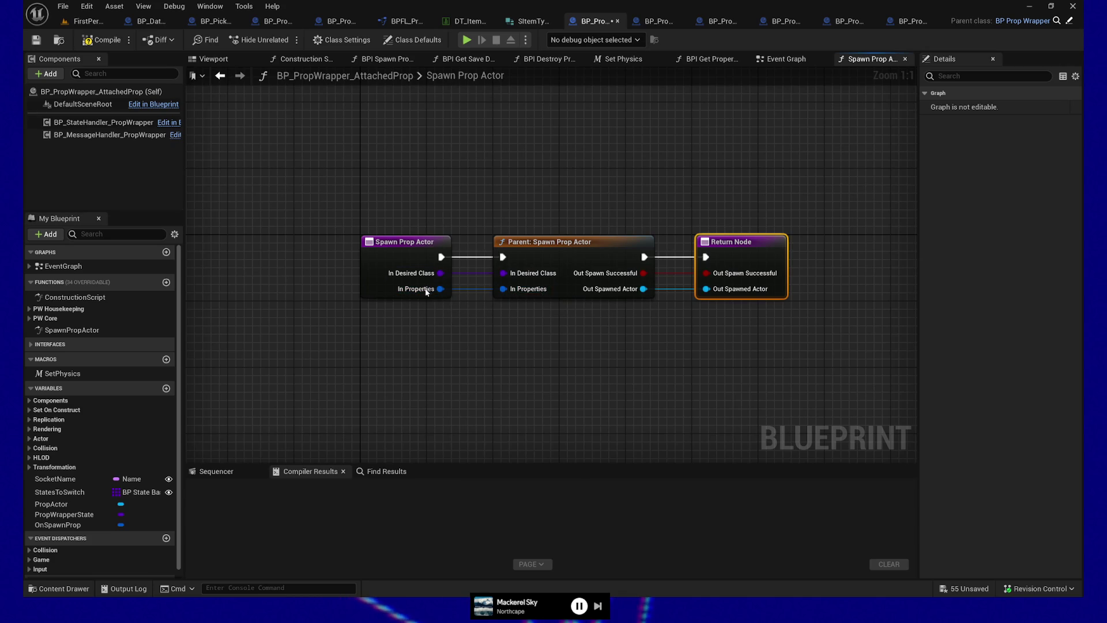
pyautogui.click(98, 45)
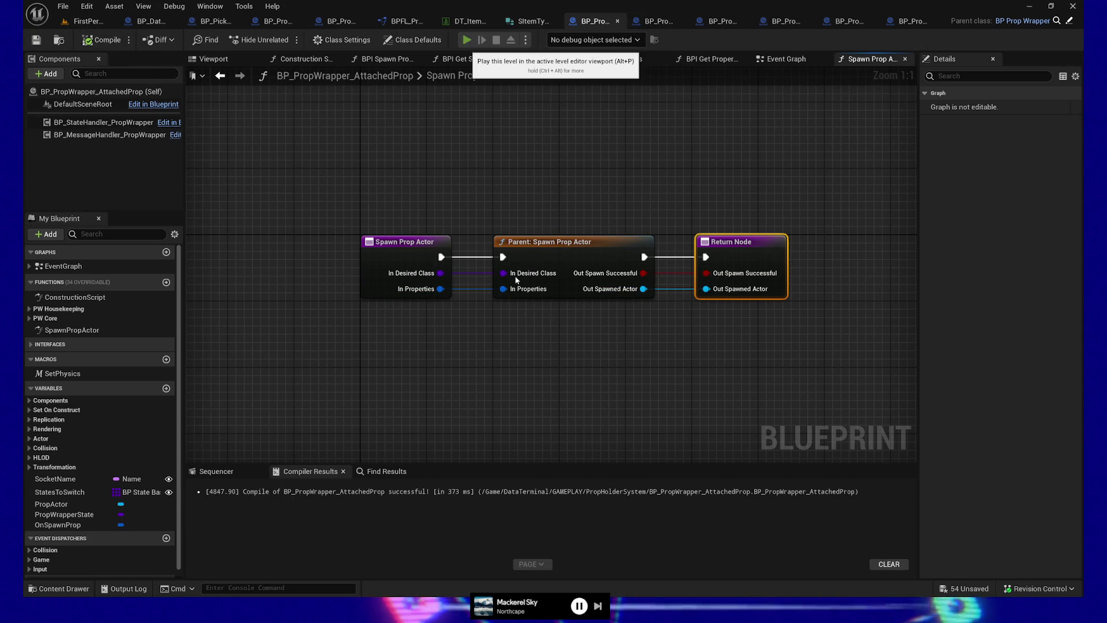
pyautogui.click(465, 40)
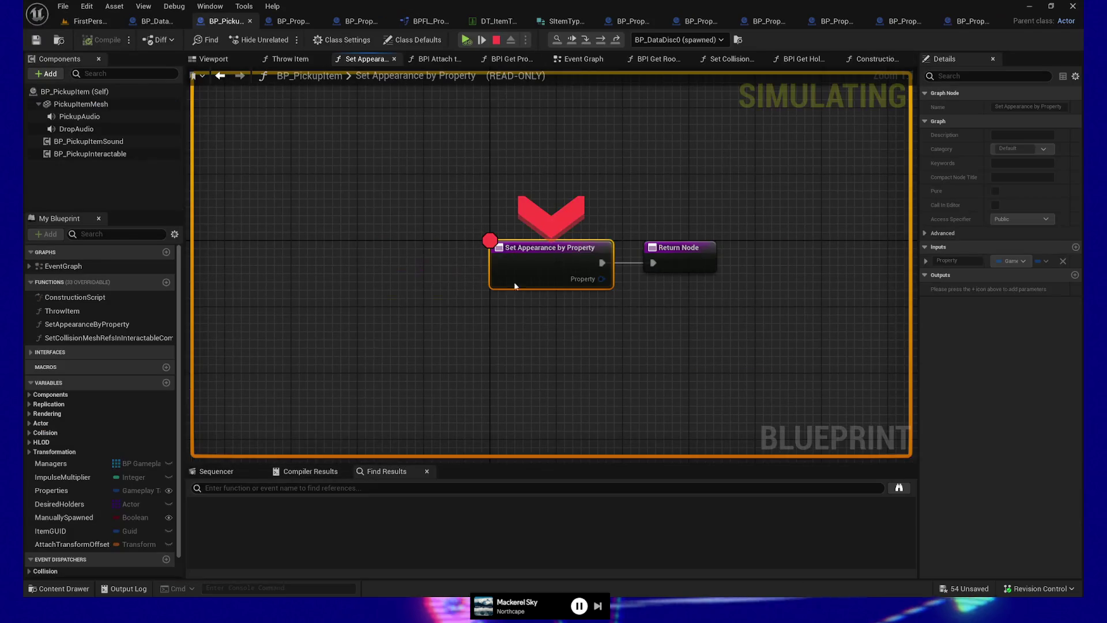
# Resume the play test past each repeated breakpoint hit
pyautogui.click(465, 41)
pyautogui.click(464, 41)
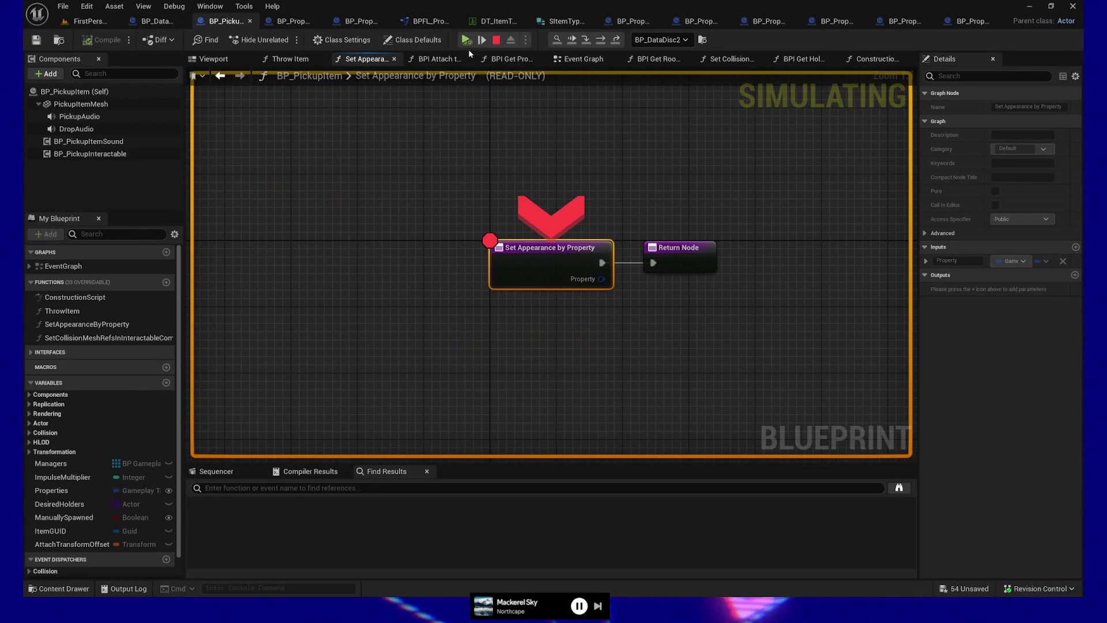
pyautogui.click(465, 41)
pyautogui.click(465, 41)
pyautogui.click(466, 40)
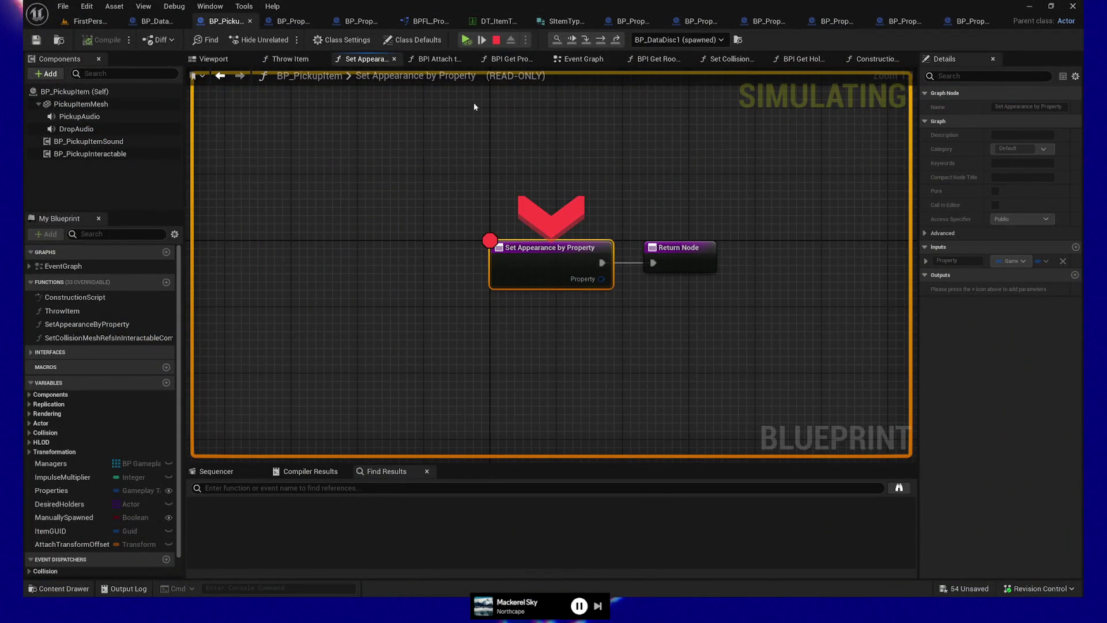
pyautogui.click(472, 41)
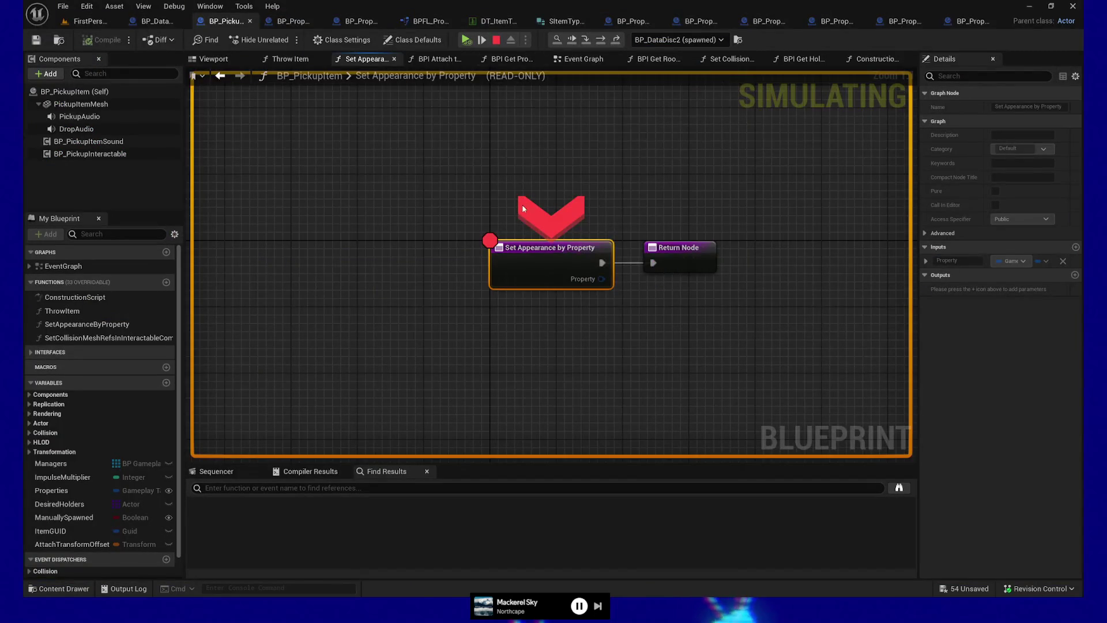
pyautogui.click(466, 40)
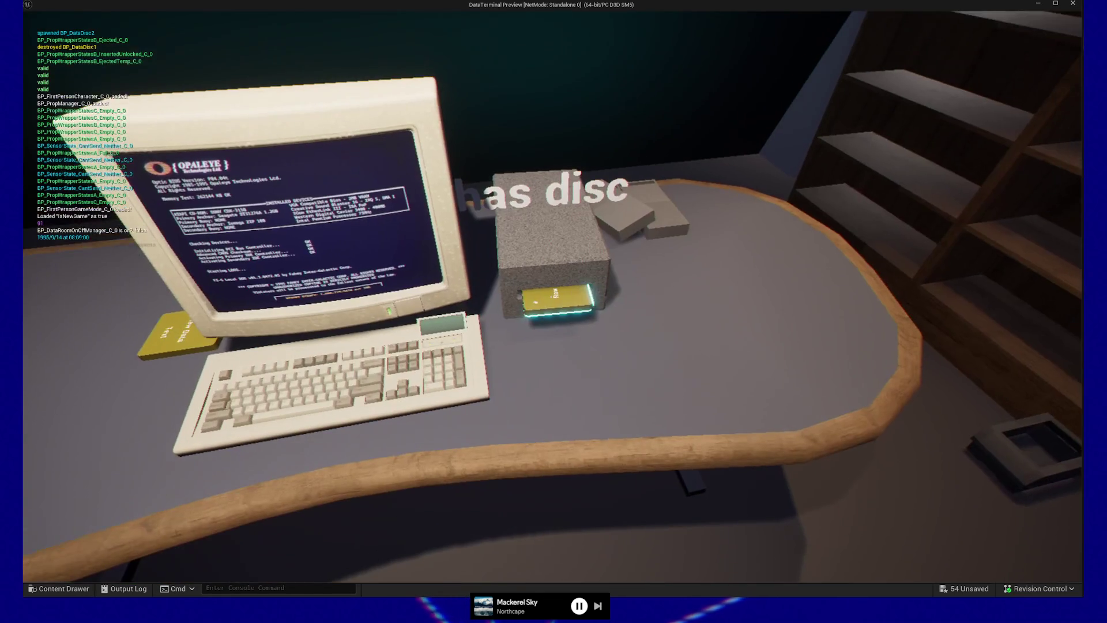
# Drop the Raw Data disc, cycle the No Data disc through the fourth pneumatic station, then quit
pyautogui.press('e')
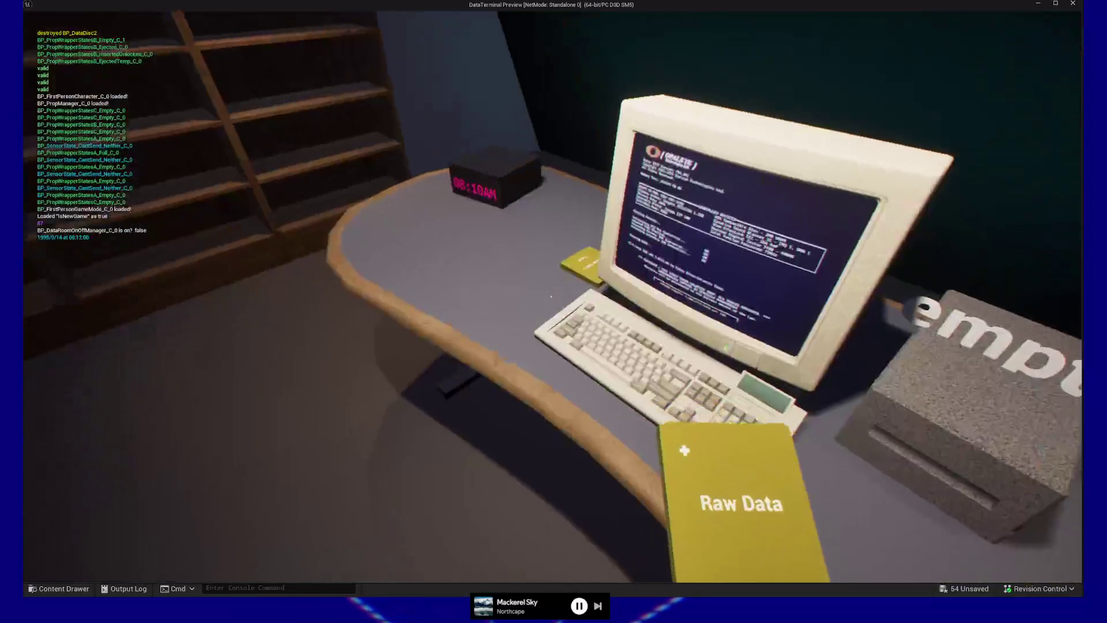
pyautogui.click(551, 296)
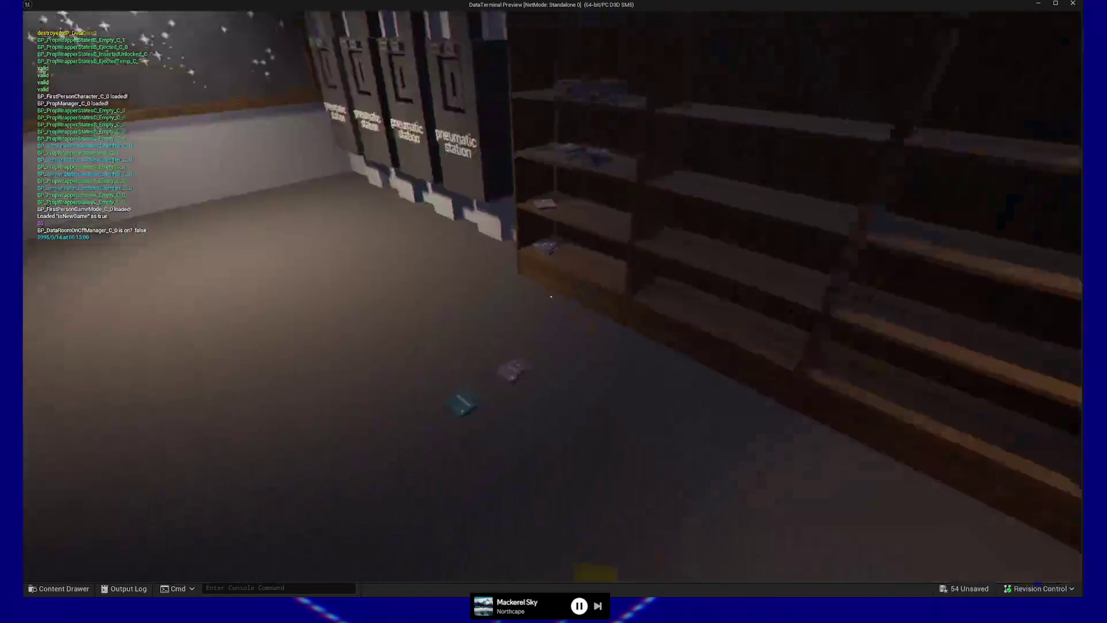
pyautogui.press('e')
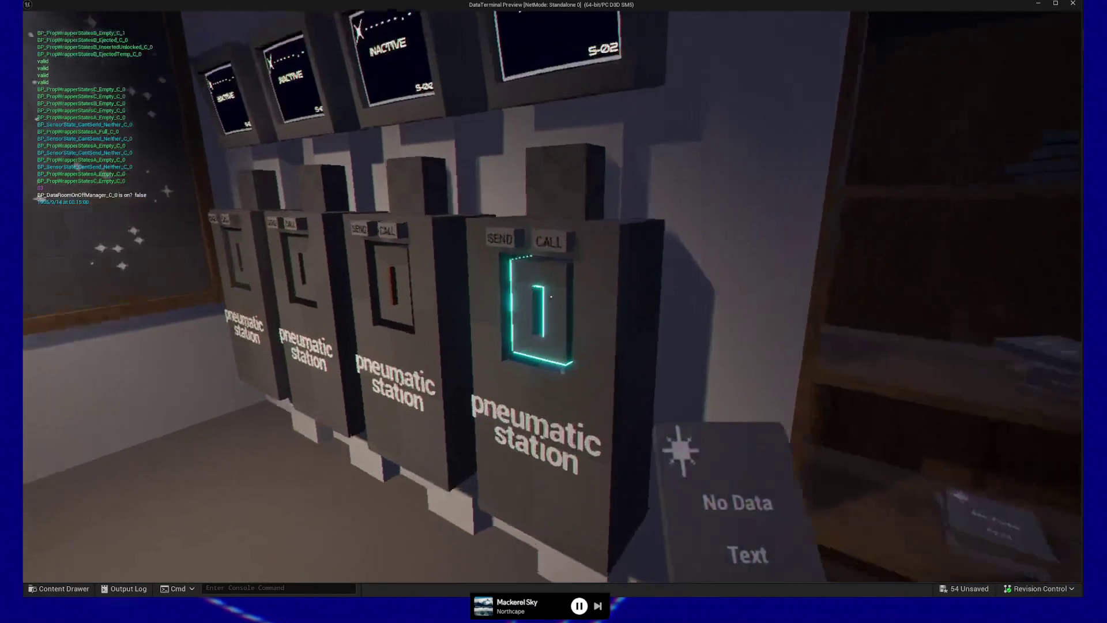
pyautogui.press('e')
pyautogui.press('e')
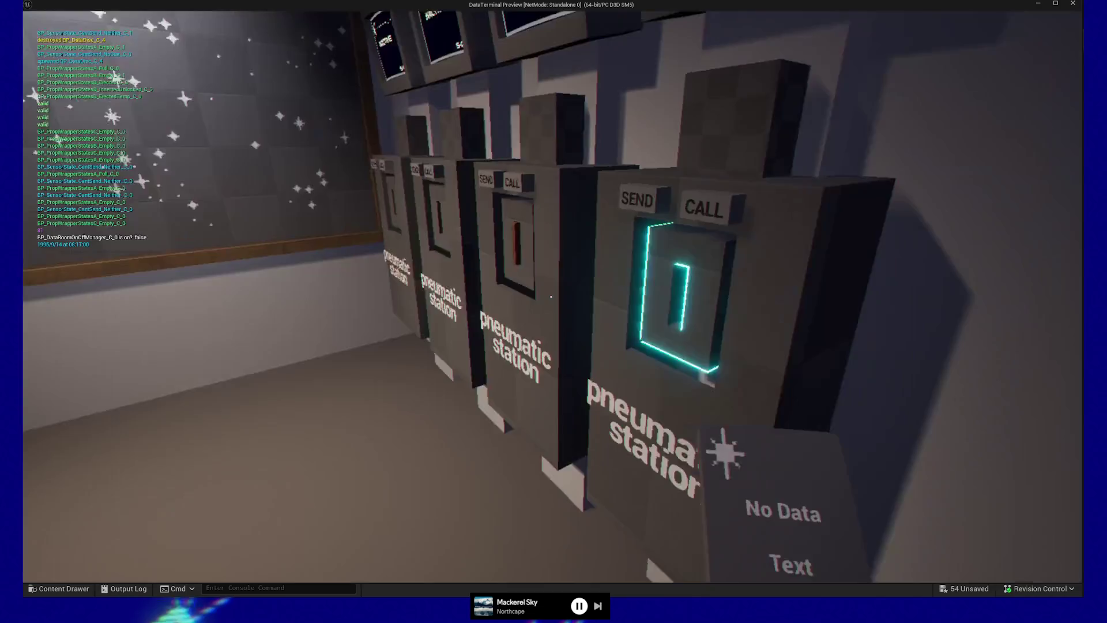
pyautogui.press('e')
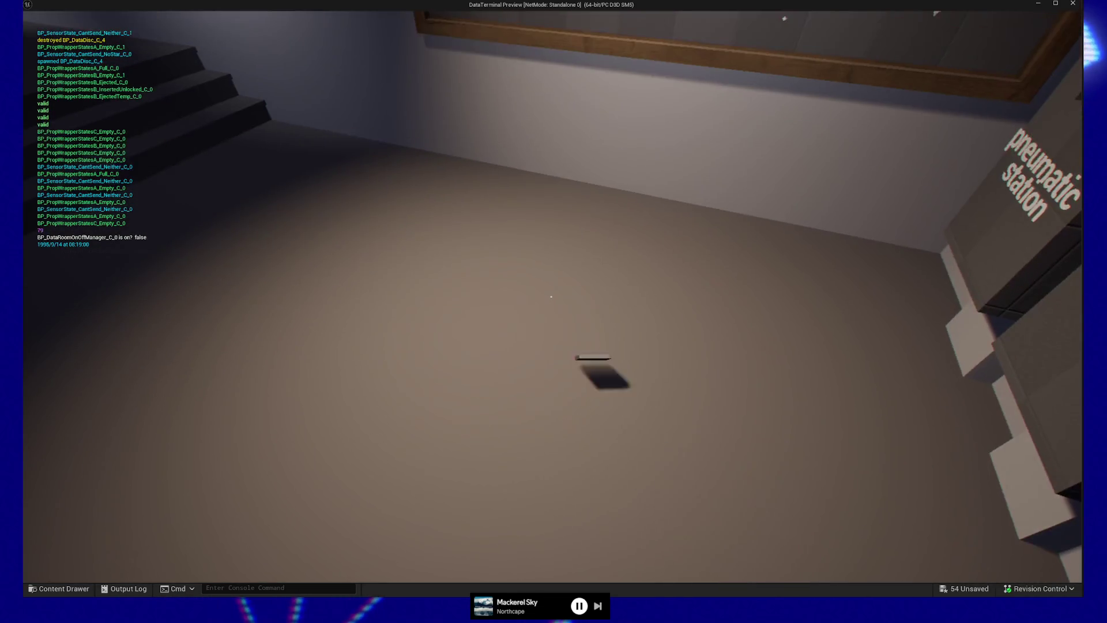
pyautogui.press('Escape')
pyautogui.click(574, 463)
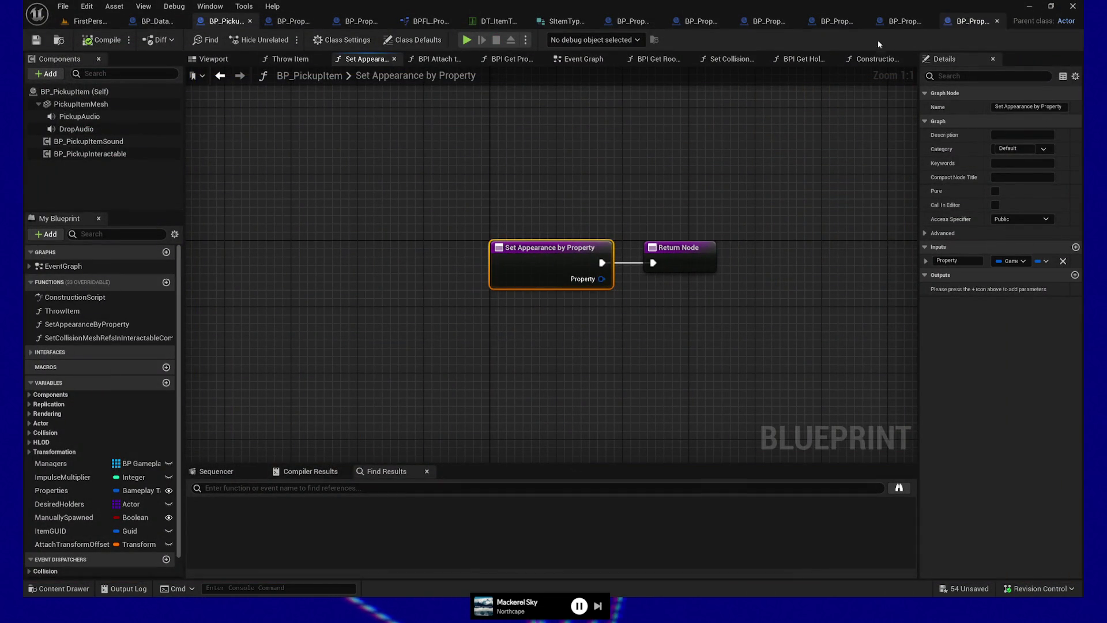
# Fly the FirstPersonMap camera from the desk through the corridor to the curtained wall
pyautogui.click(85, 23)
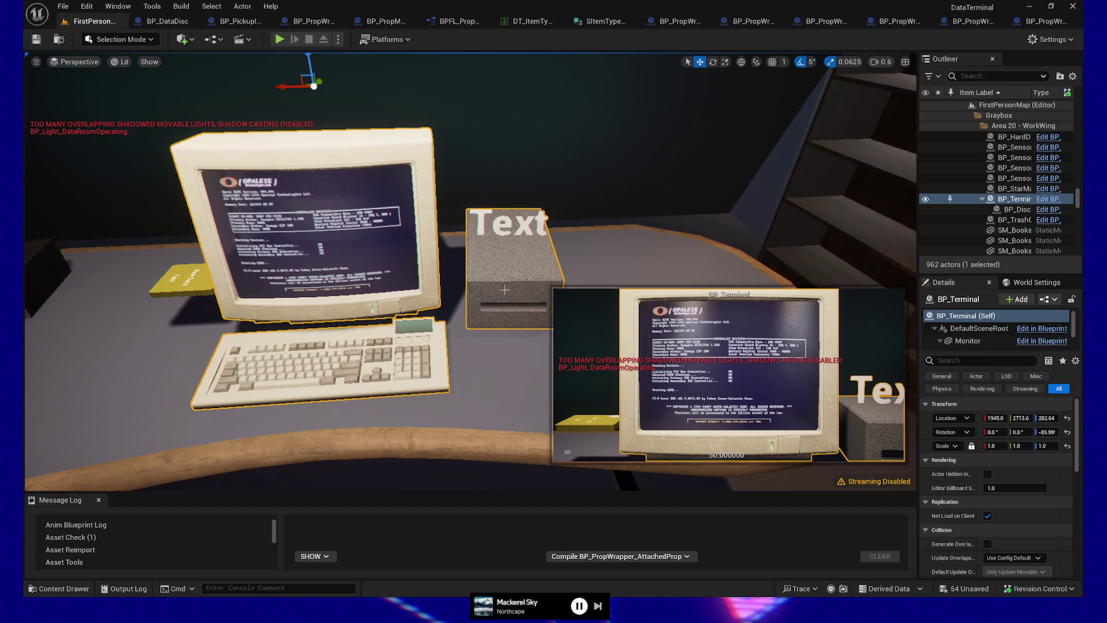
pyautogui.moveTo(461, 271); pyautogui.dragTo(374, 271)
pyautogui.moveTo(501, 332)
pyautogui.mouseDown()
pyautogui.moveTo(501, 300)
pyautogui.moveTo(456, 293)
pyautogui.mouseUp()
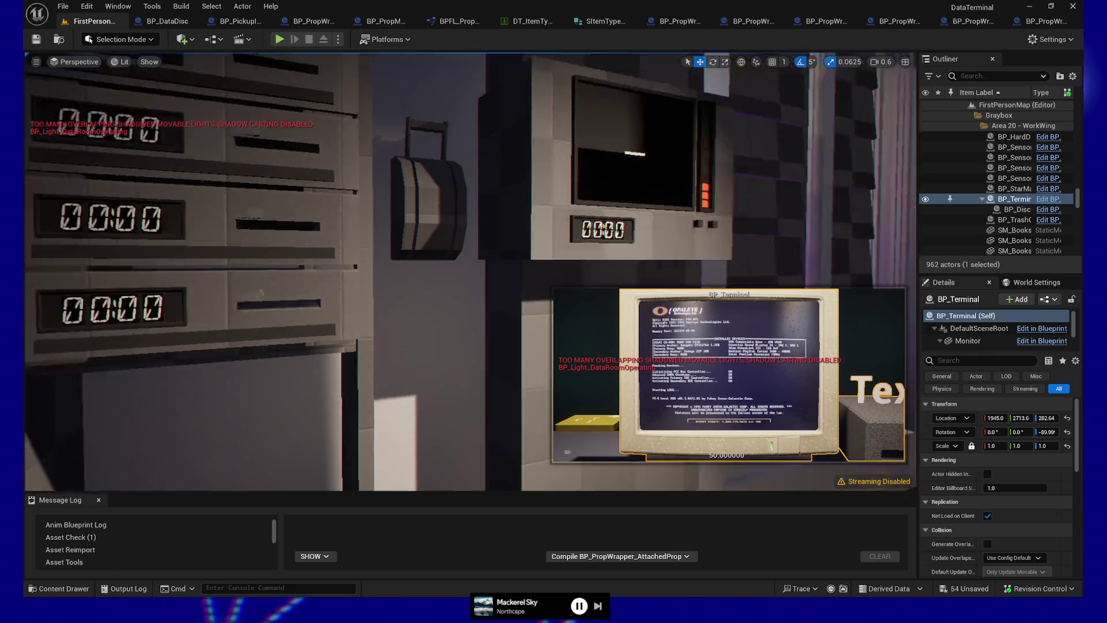
pyautogui.moveTo(369, 254); pyautogui.dragTo(340, 274)
pyautogui.moveTo(461, 271)
pyautogui.mouseDown()
pyautogui.moveTo(427, 277)
pyautogui.moveTo(470, 273)
pyautogui.mouseUp()
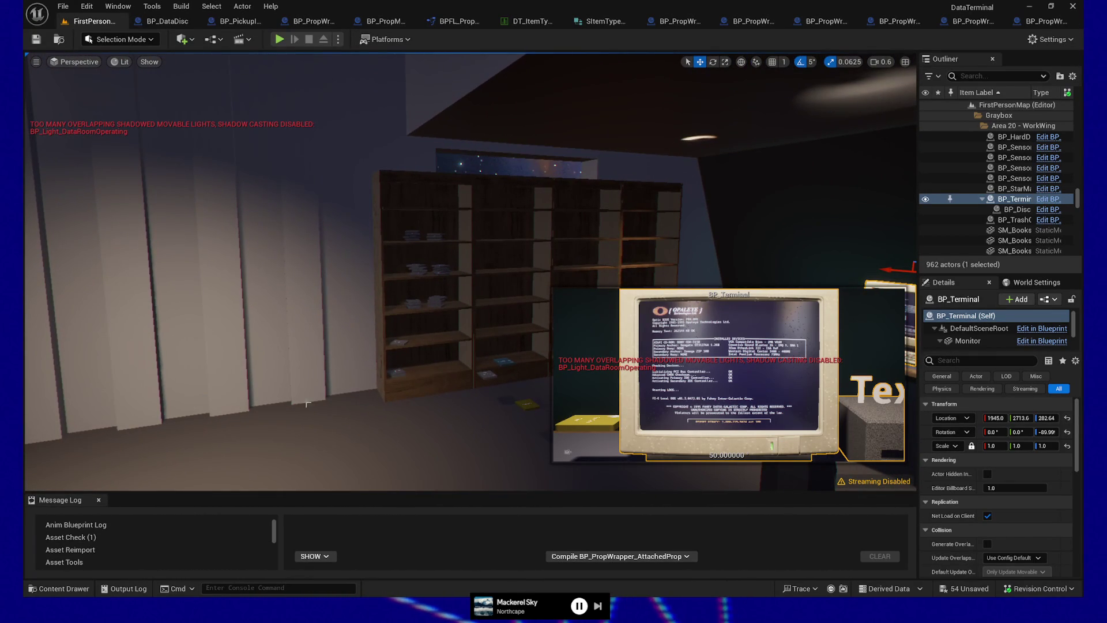
pyautogui.moveTo(401, 424); pyautogui.dragTo(402, 423)
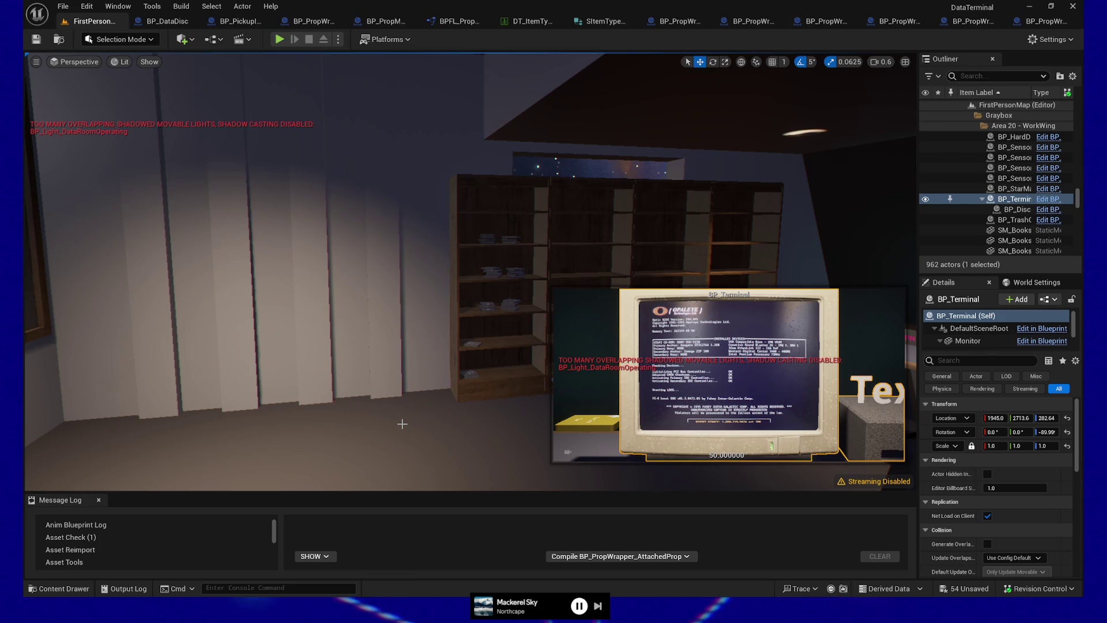
# Close the WorldProp, BP_Prop, AttachedProp A/B/base blueprints, SItemTypeClasses and DT_ItemTypeClasses tabs
pyautogui.click(1043, 21)
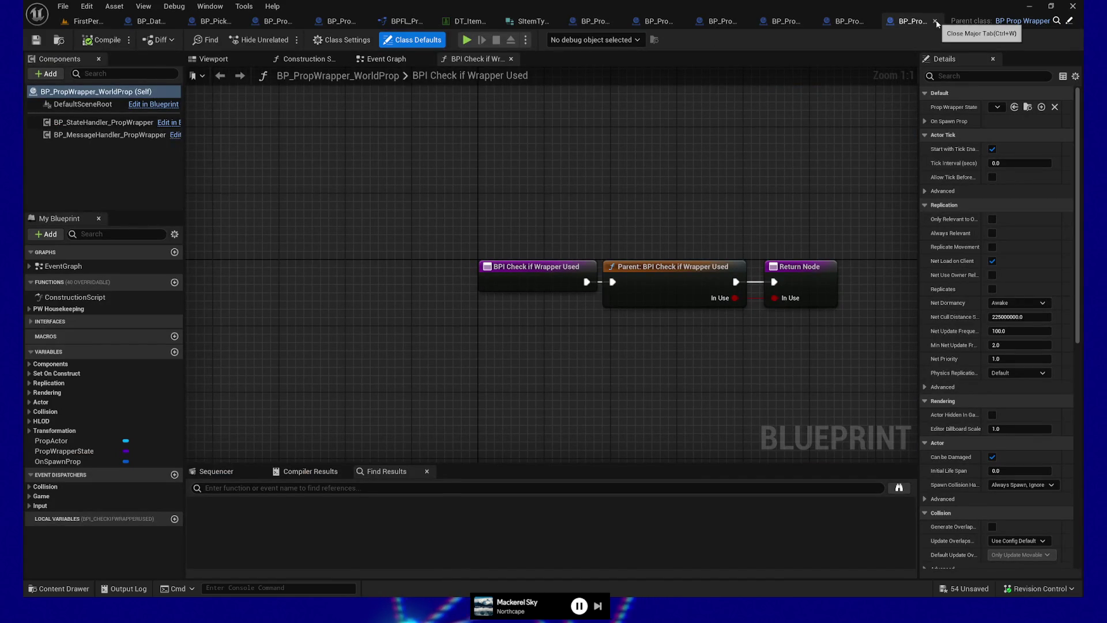
pyautogui.click(935, 20)
pyautogui.click(887, 22)
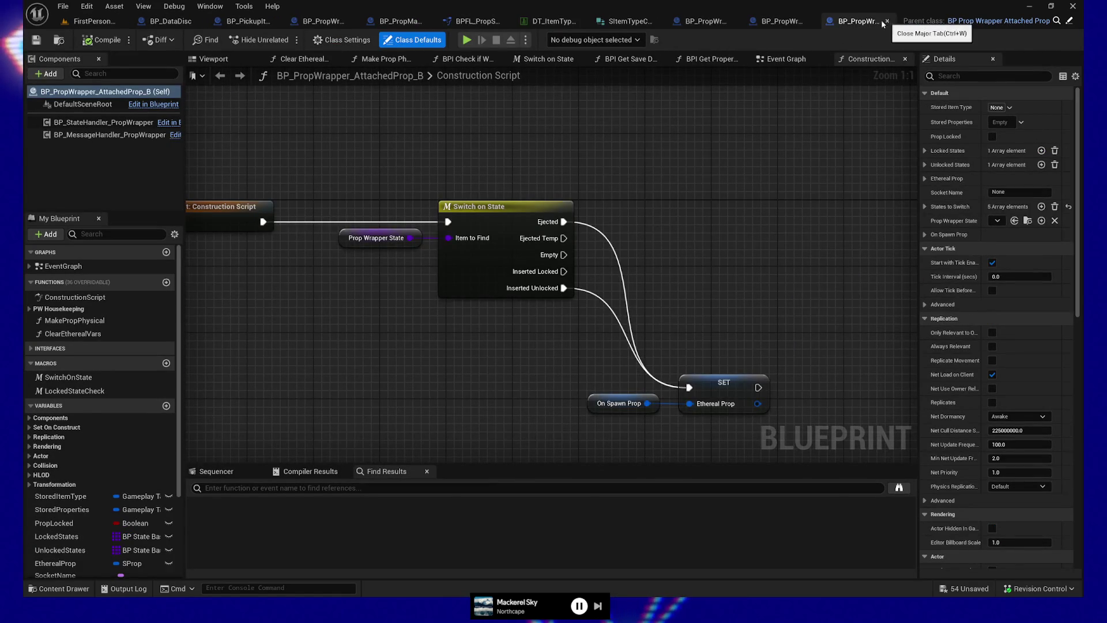
pyautogui.click(887, 22)
pyautogui.click(887, 21)
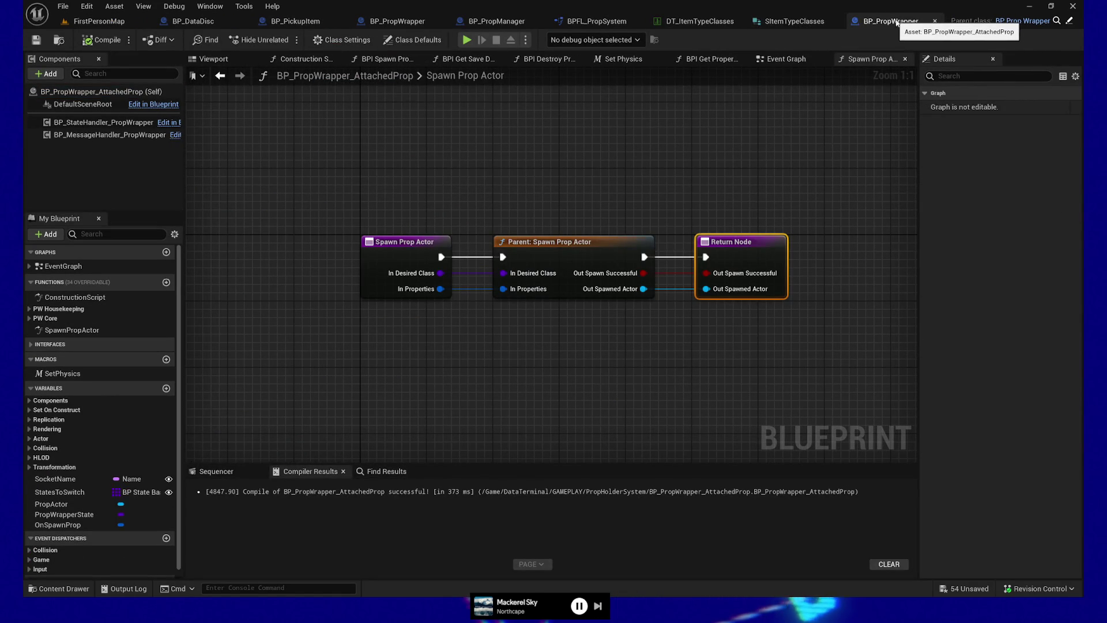
pyautogui.click(935, 22)
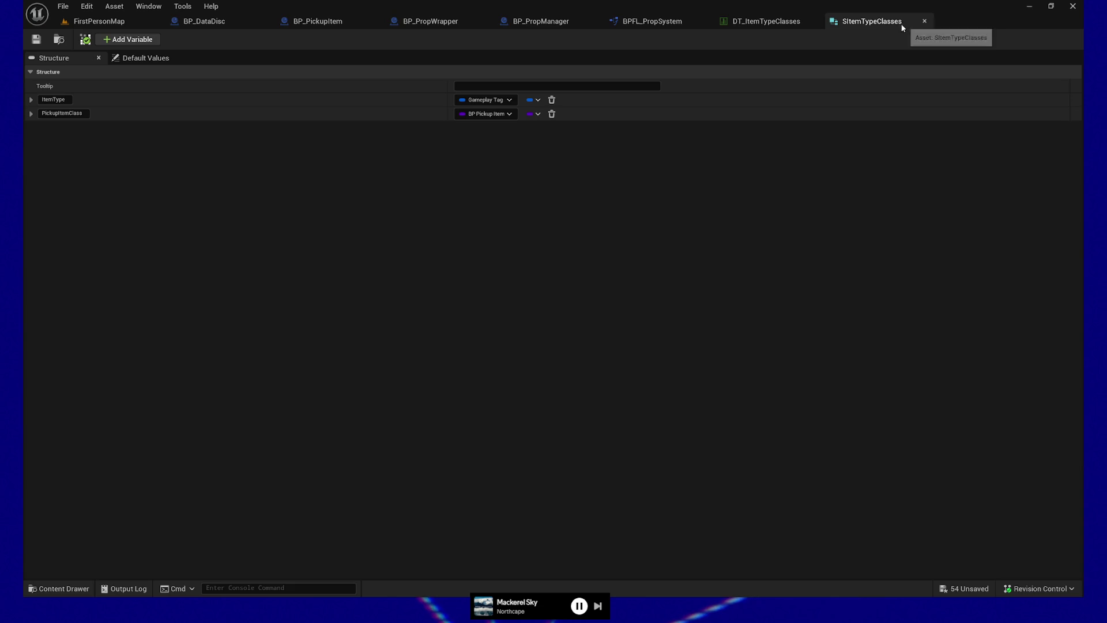
pyautogui.click(923, 22)
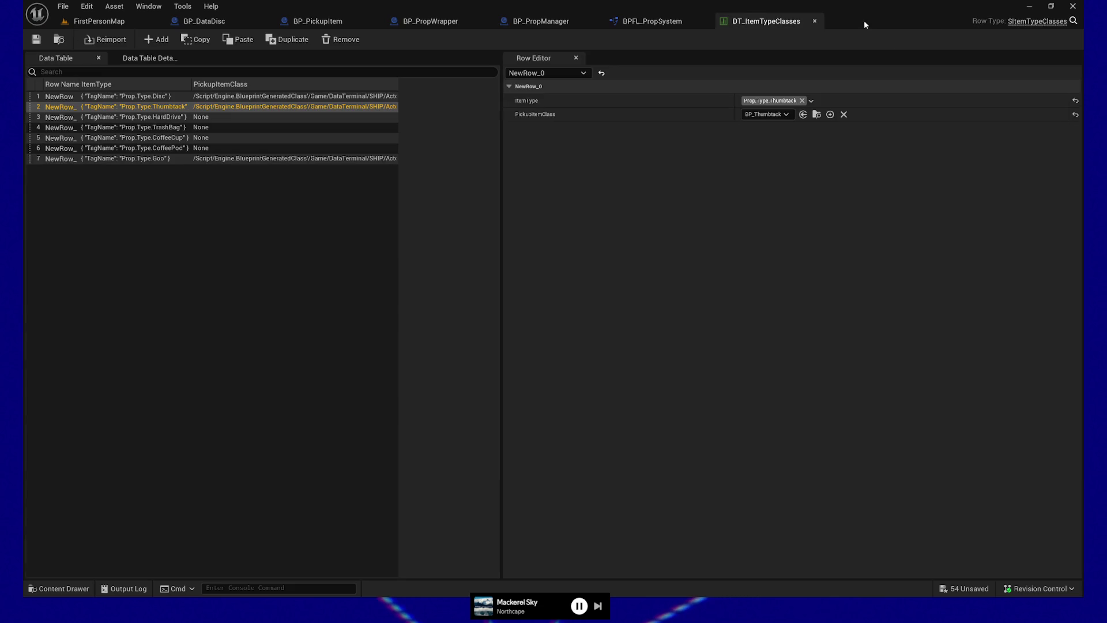
pyautogui.click(815, 22)
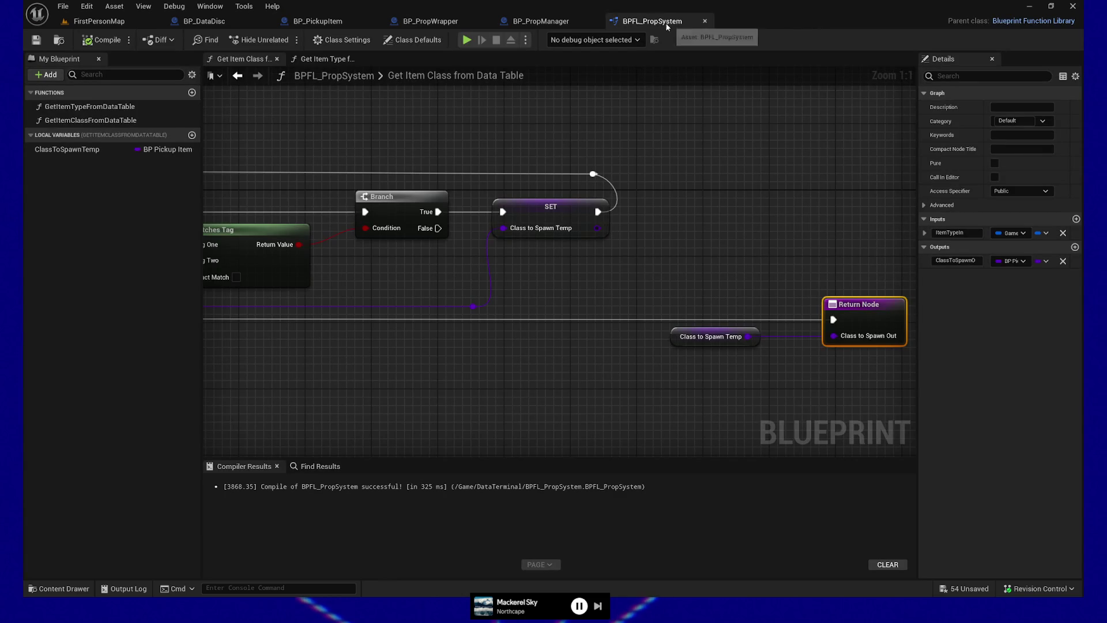
pyautogui.click(97, 22)
pyautogui.rightClick(369, 422)
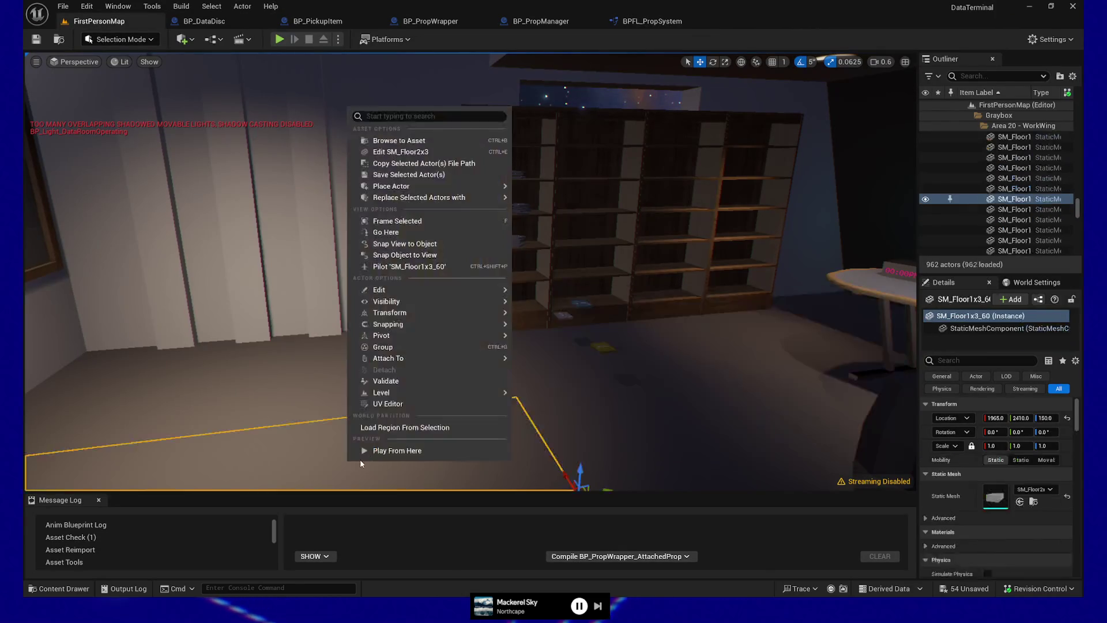
# Play from the floor spot, resume past the disc breakpoint, walk to the wall, then quit
pyautogui.click(382, 456)
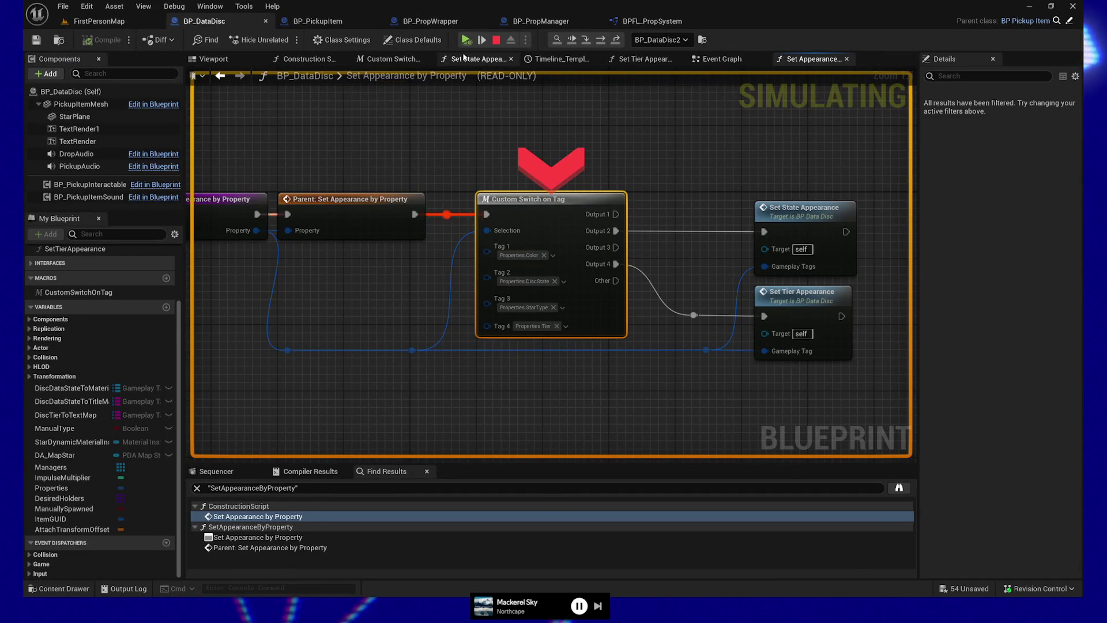
pyautogui.click(482, 39)
pyautogui.click(471, 271)
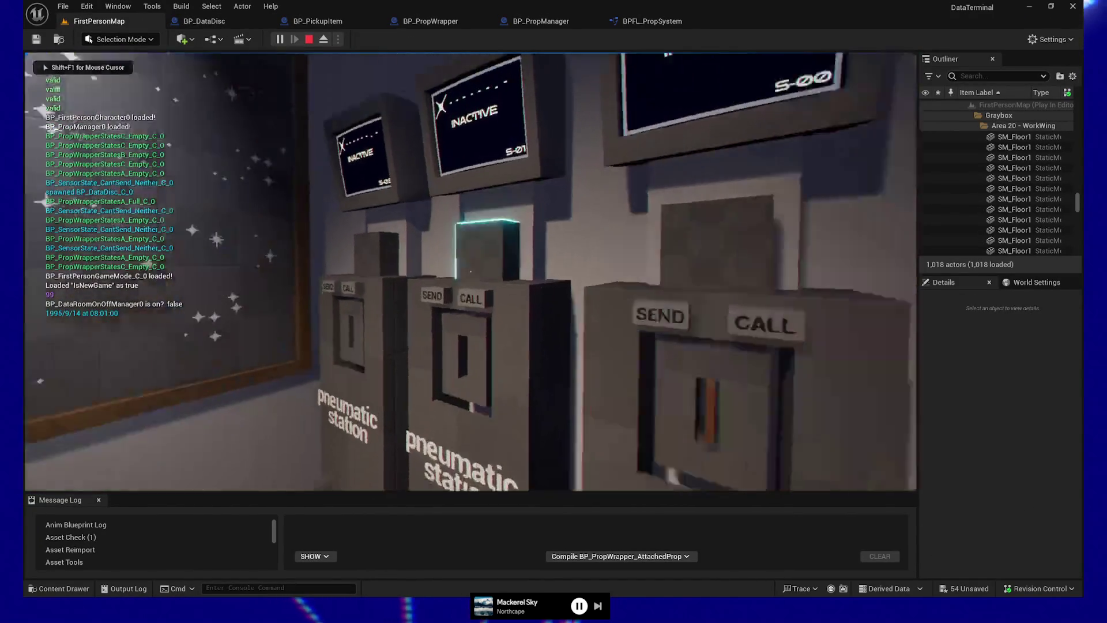
pyautogui.press('s')
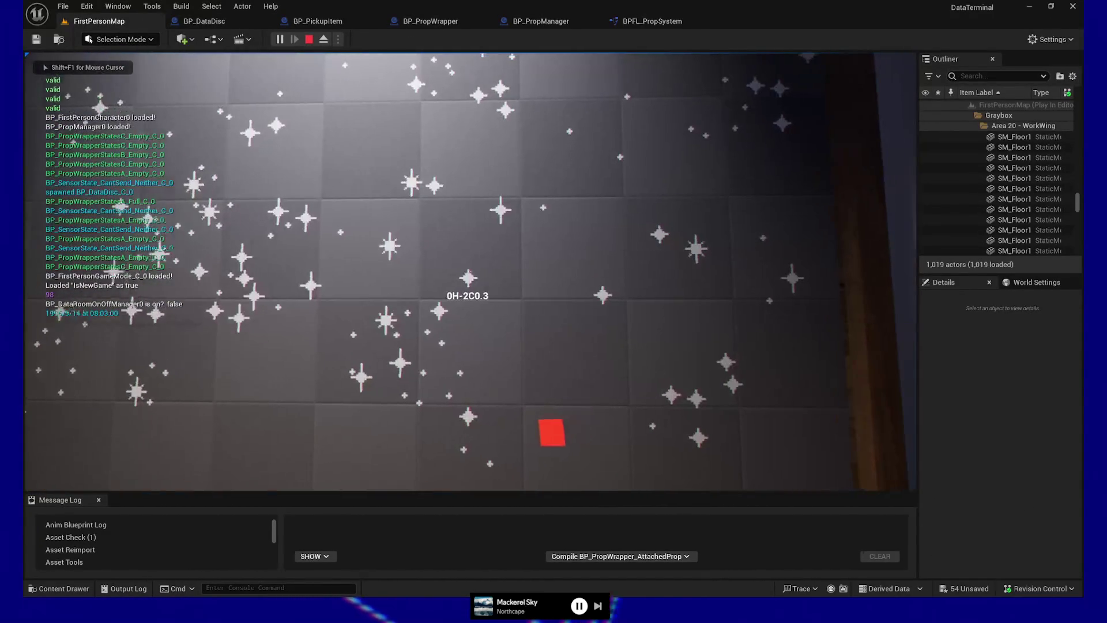
pyautogui.press('Escape')
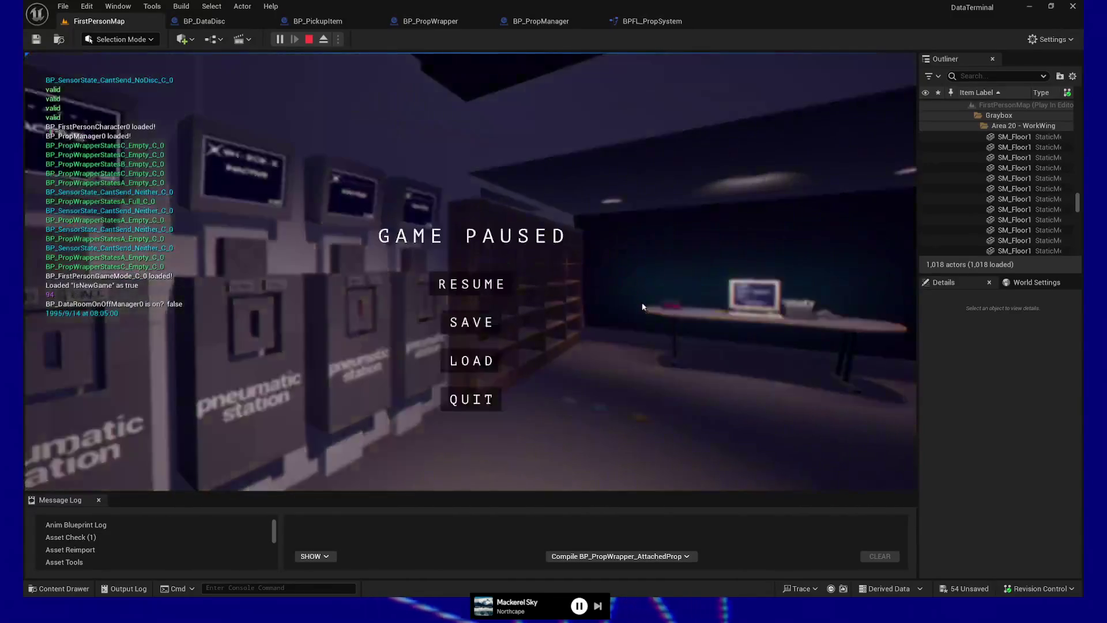
pyautogui.click(494, 397)
pyautogui.moveTo(517, 330); pyautogui.dragTo(864, 329)
pyautogui.click(318, 21)
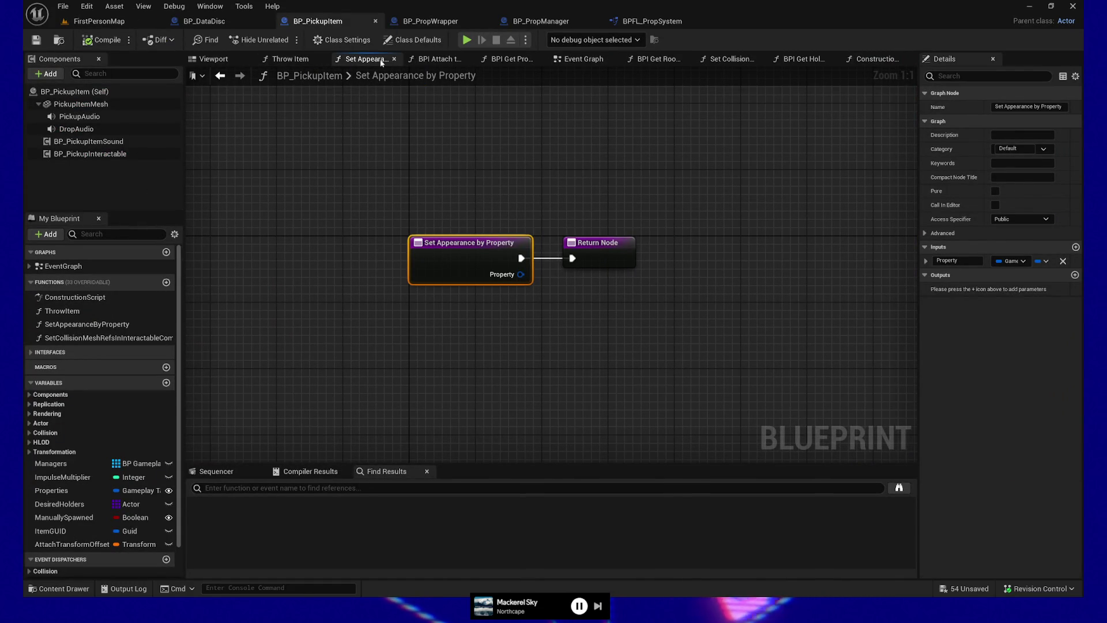
pyautogui.click(242, 19)
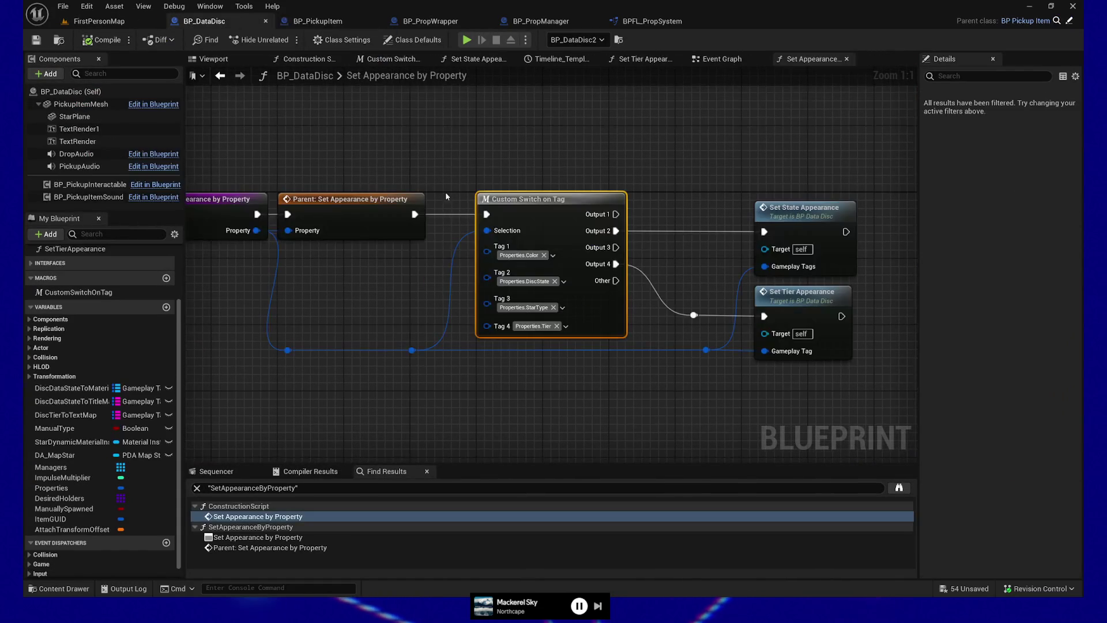
pyautogui.moveTo(407, 391)
pyautogui.mouseDown()
pyautogui.moveTo(494, 383)
pyautogui.moveTo(315, 384)
pyautogui.mouseUp()
pyautogui.moveTo(637, 154); pyautogui.dragTo(776, 254)
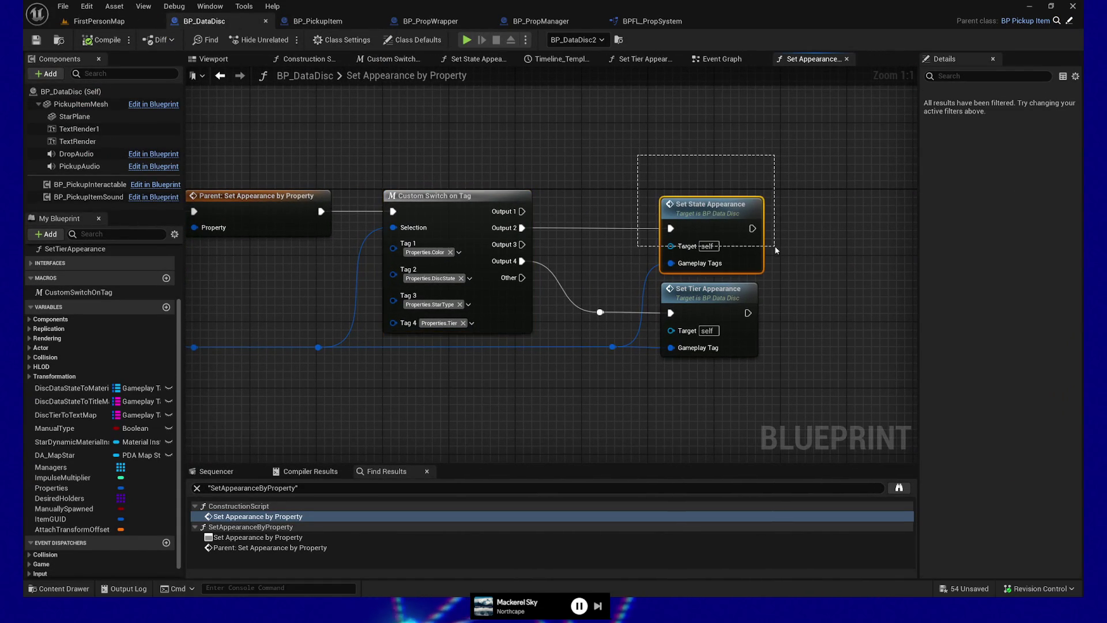
pyautogui.moveTo(608, 171); pyautogui.dragTo(719, 185)
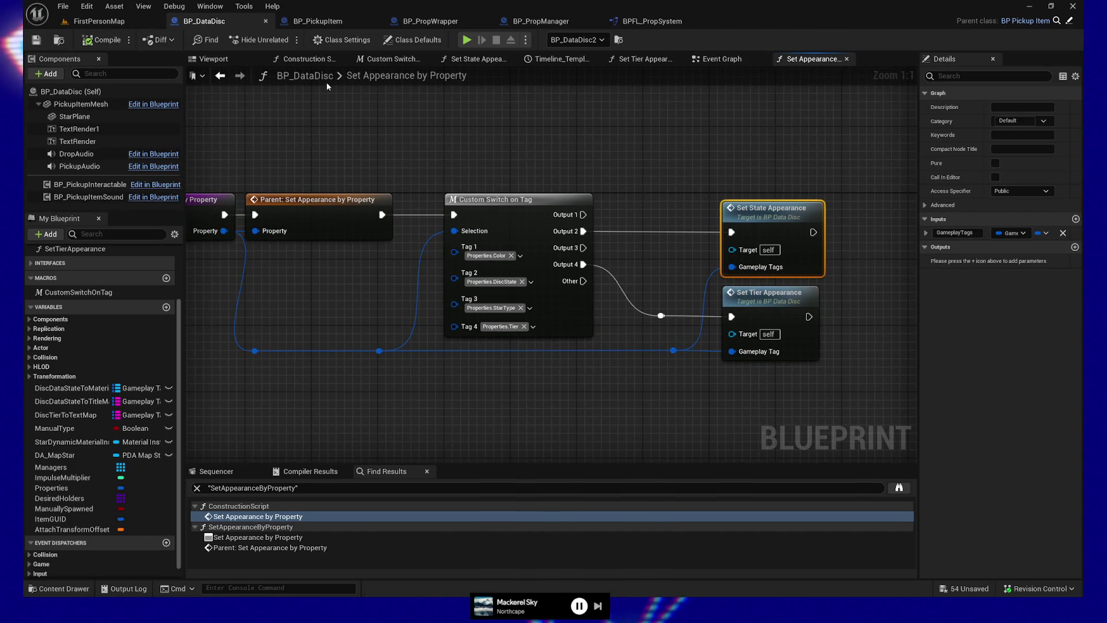
pyautogui.click(305, 59)
pyautogui.moveTo(647, 155); pyautogui.dragTo(590, 150)
pyautogui.moveTo(472, 199)
pyautogui.mouseDown()
pyautogui.moveTo(348, 193)
pyautogui.moveTo(755, 399)
pyautogui.moveTo(737, 399)
pyautogui.mouseUp()
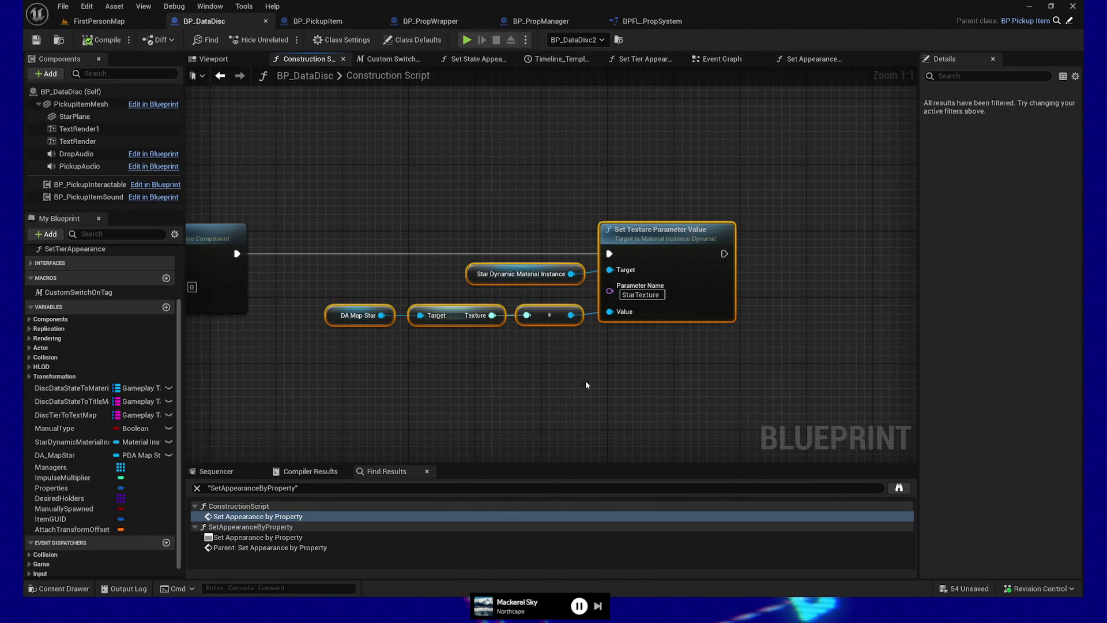
pyautogui.moveTo(452, 399); pyautogui.dragTo(730, 386)
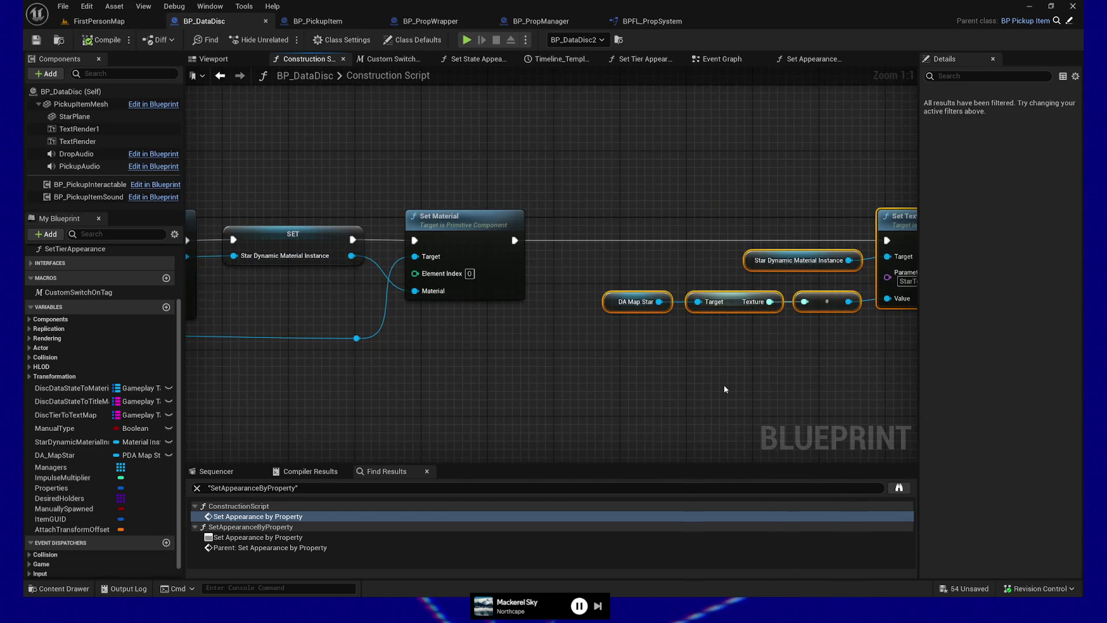
pyautogui.scroll(-1, 724, 389)
pyautogui.scroll(-1, 563, 393)
pyautogui.moveTo(500, 398); pyautogui.dragTo(773, 351)
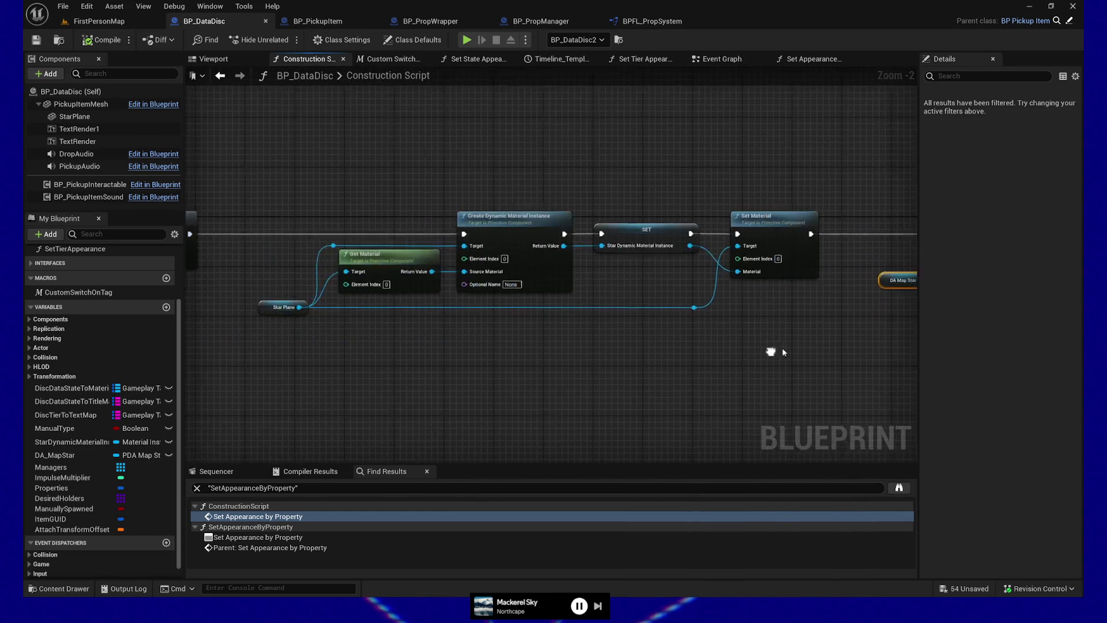
pyautogui.moveTo(421, 378); pyautogui.dragTo(670, 363)
pyautogui.moveTo(333, 365); pyautogui.dragTo(593, 366)
pyautogui.moveTo(471, 375); pyautogui.dragTo(625, 365)
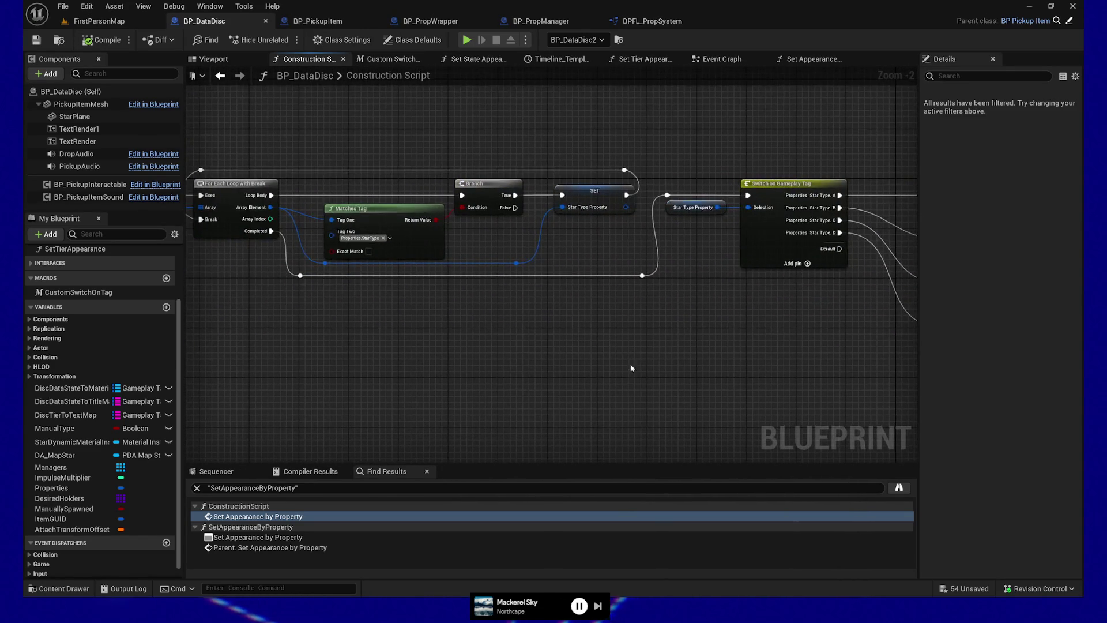
pyautogui.scroll(-1, 475, 369)
pyautogui.moveTo(475, 368); pyautogui.dragTo(620, 367)
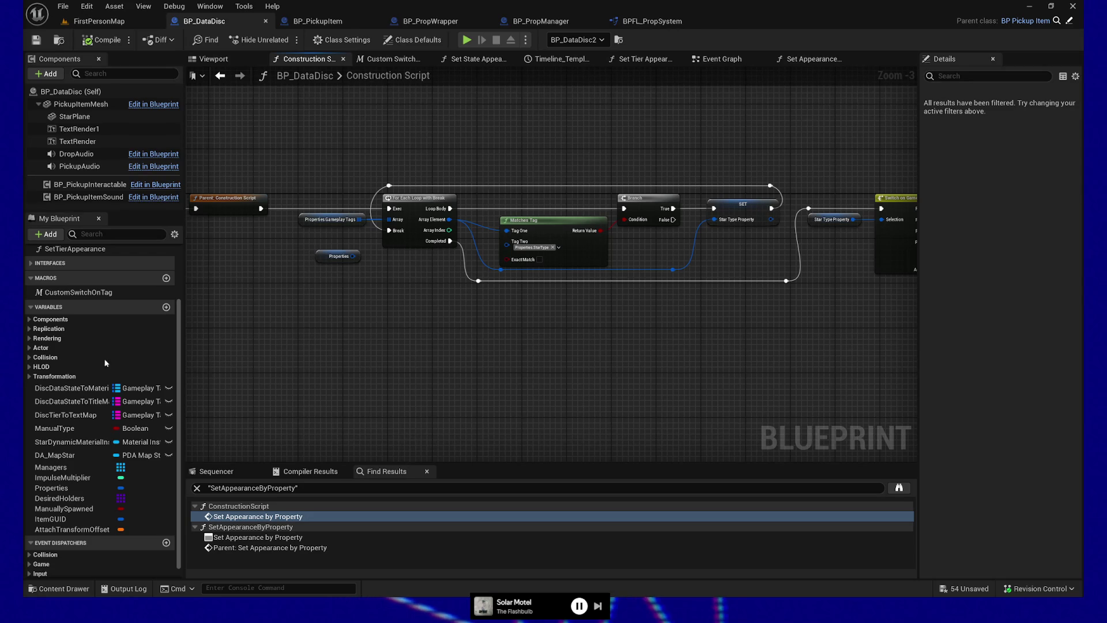
# Save the blueprints and start a Play From Here session on the FirstPersonMap floor
pyautogui.click(36, 39)
pyautogui.click(87, 21)
pyautogui.moveTo(585, 339); pyautogui.dragTo(539, 420)
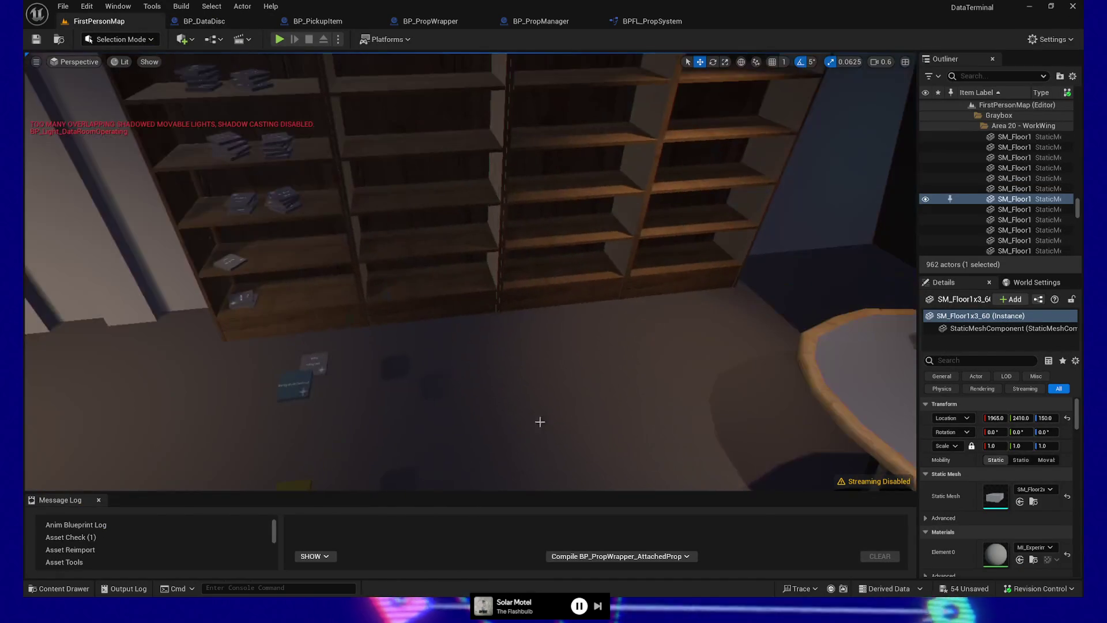
pyautogui.rightClick(466, 444)
pyautogui.click(468, 441)
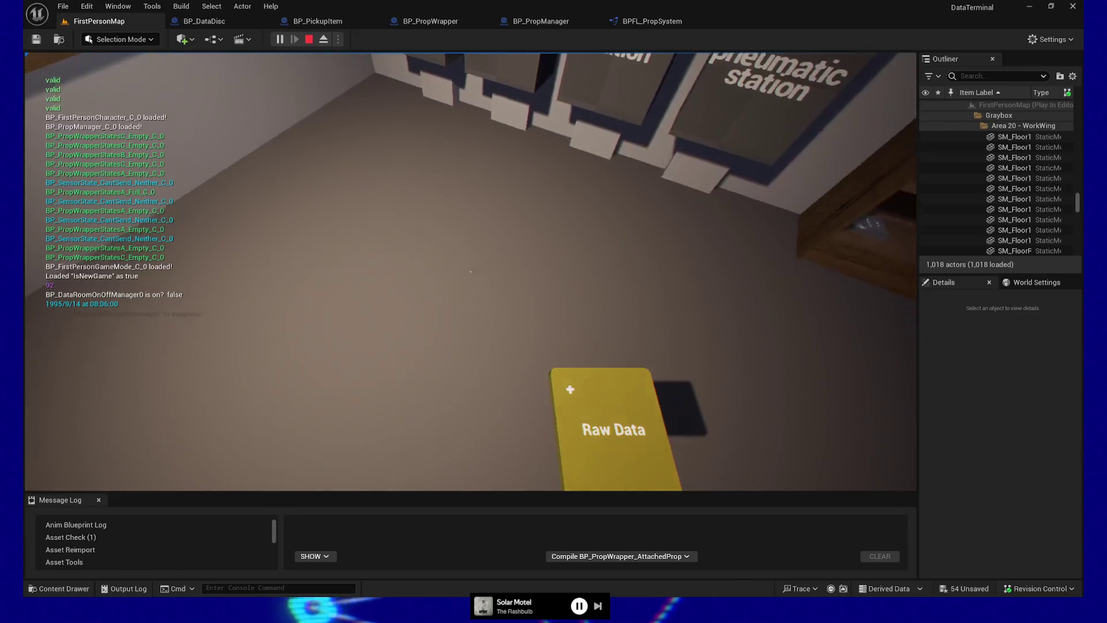
# Drop the held Raw Data disc and quit the play session
pyautogui.press('e')
pyautogui.press('e')
pyautogui.press('e')
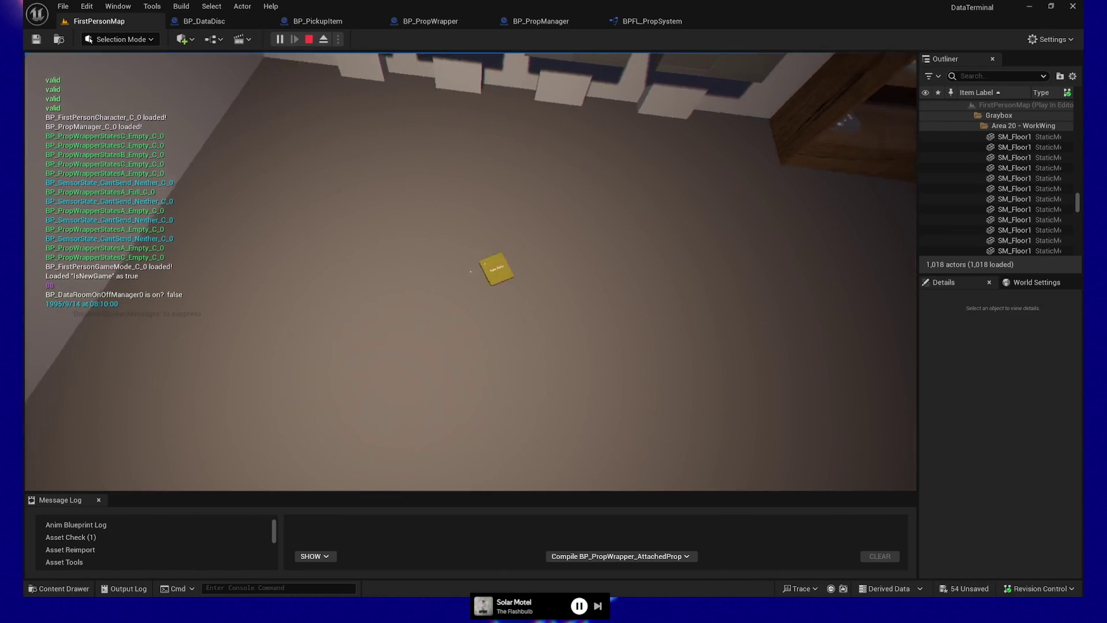
pyautogui.press('Escape')
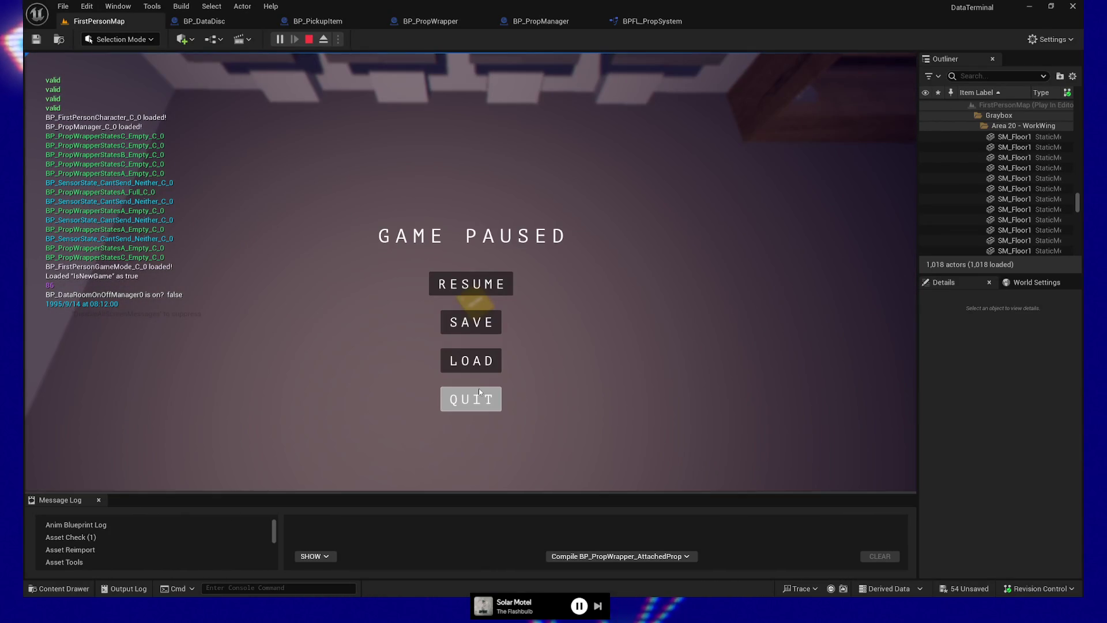
pyautogui.click(477, 389)
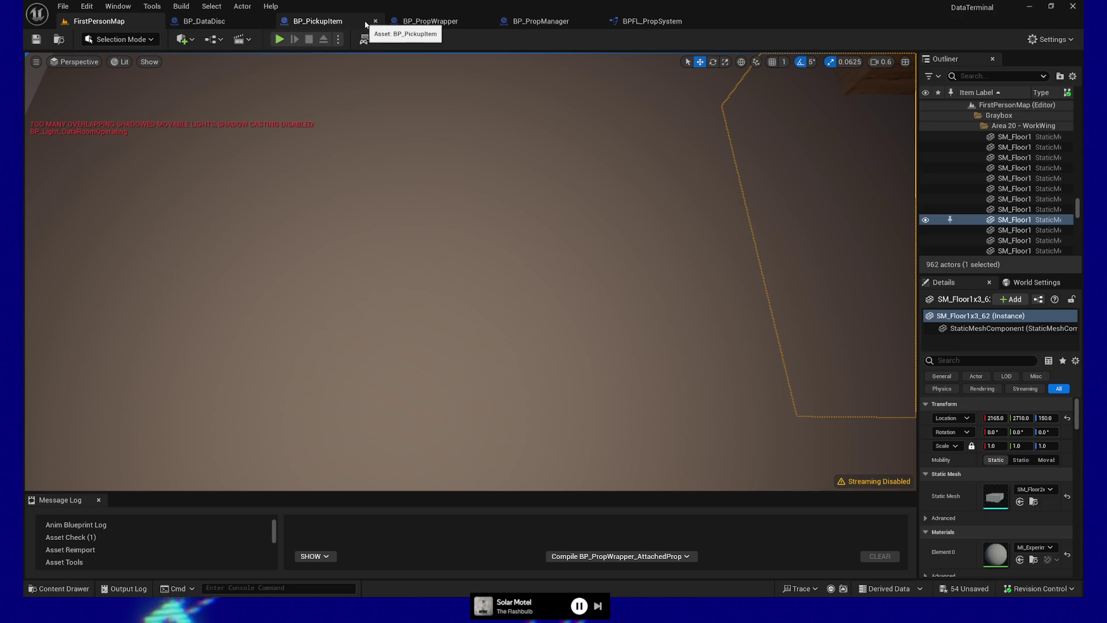
# Open BP_PickupItem's Construction Script and shift the tag loop nodes down and right
pyautogui.click(351, 20)
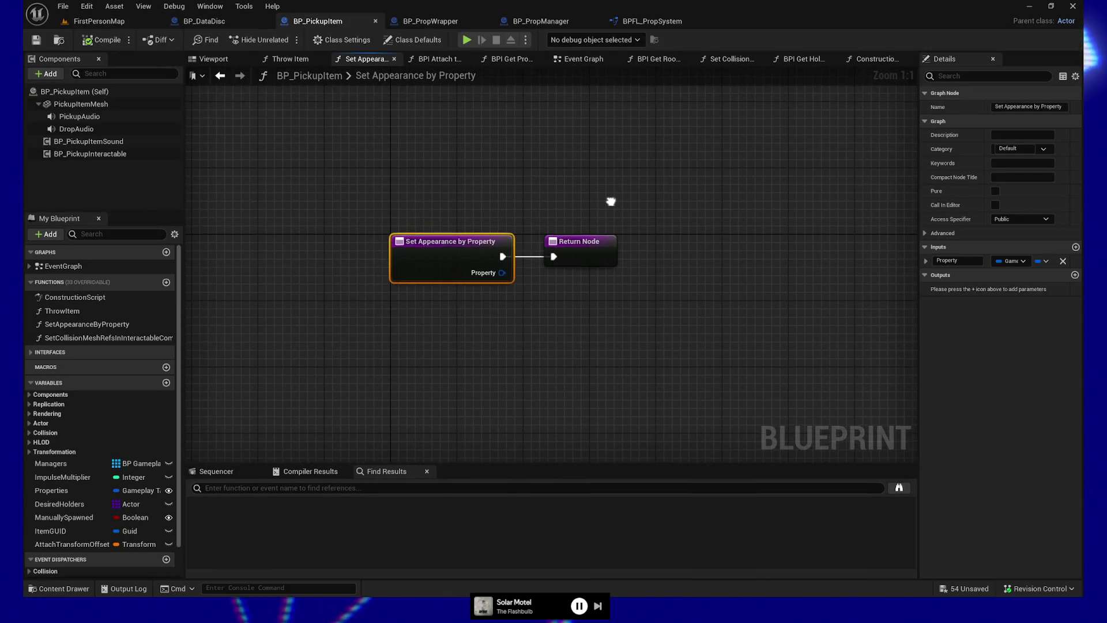
pyautogui.click(876, 59)
pyautogui.scroll(-1, 575, 250)
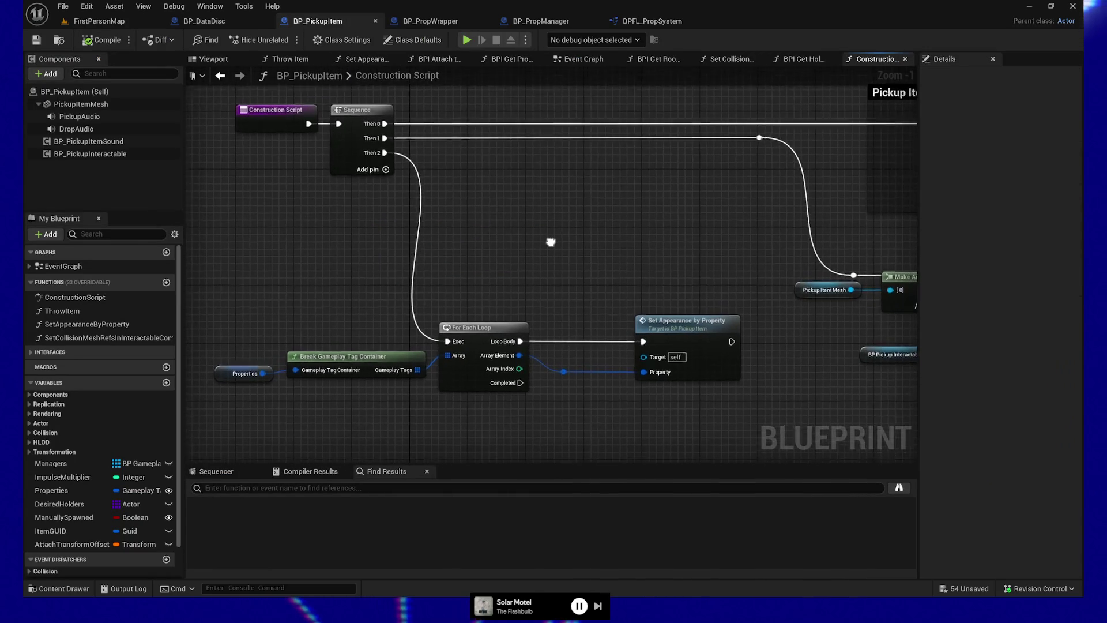
pyautogui.moveTo(575, 275); pyautogui.dragTo(556, 212)
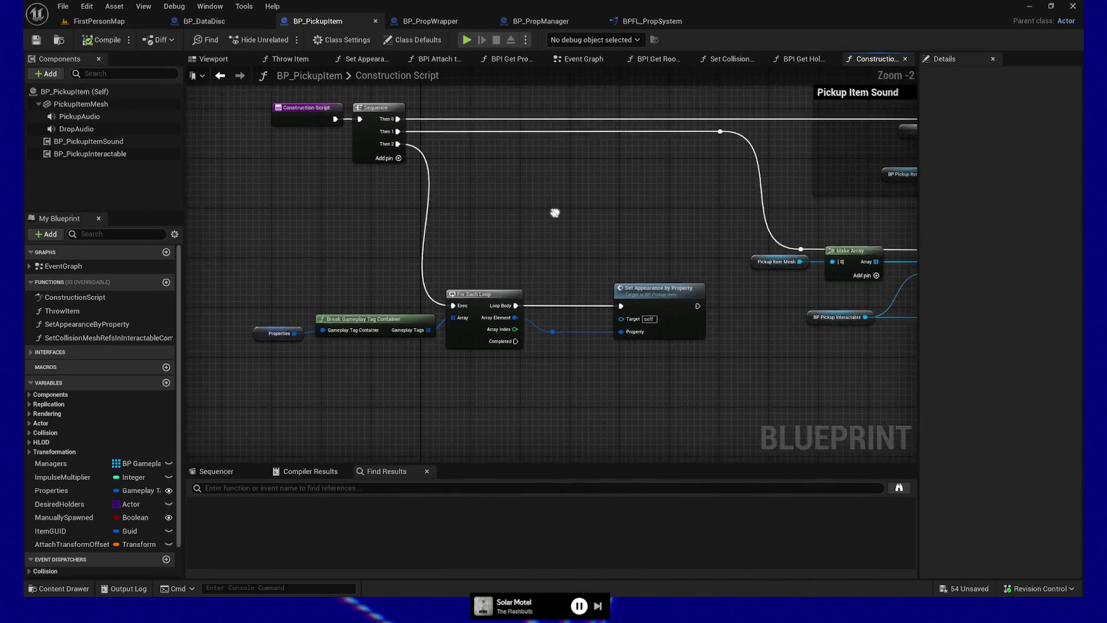
pyautogui.moveTo(262, 314); pyautogui.dragTo(711, 397)
pyautogui.moveTo(198, 252)
pyautogui.mouseDown()
pyautogui.moveTo(323, 346)
pyautogui.moveTo(356, 320)
pyautogui.mouseUp()
pyautogui.click(481, 297)
pyautogui.keyDown('ctrl'); pyautogui.click(255, 327); pyautogui.keyUp('ctrl')
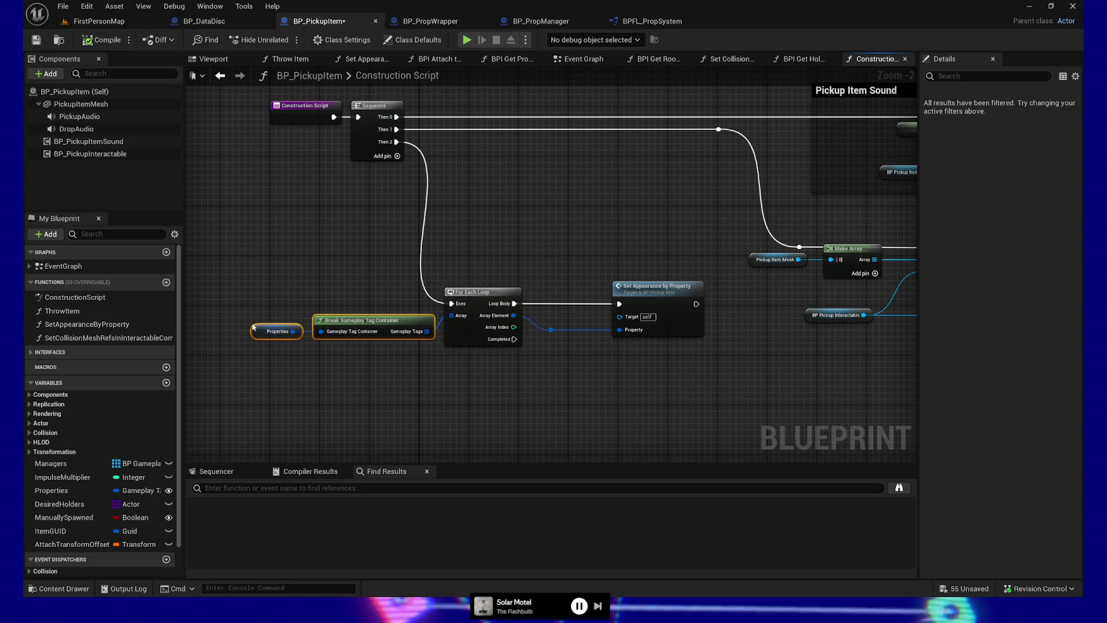
pyautogui.moveTo(616, 376)
pyautogui.mouseDown()
pyautogui.moveTo(564, 411)
pyautogui.moveTo(426, 366)
pyautogui.moveTo(394, 309)
pyautogui.mouseUp()
pyautogui.moveTo(660, 386)
pyautogui.mouseDown()
pyautogui.moveTo(575, 383)
pyautogui.moveTo(659, 354)
pyautogui.moveTo(452, 290)
pyautogui.mouseUp()
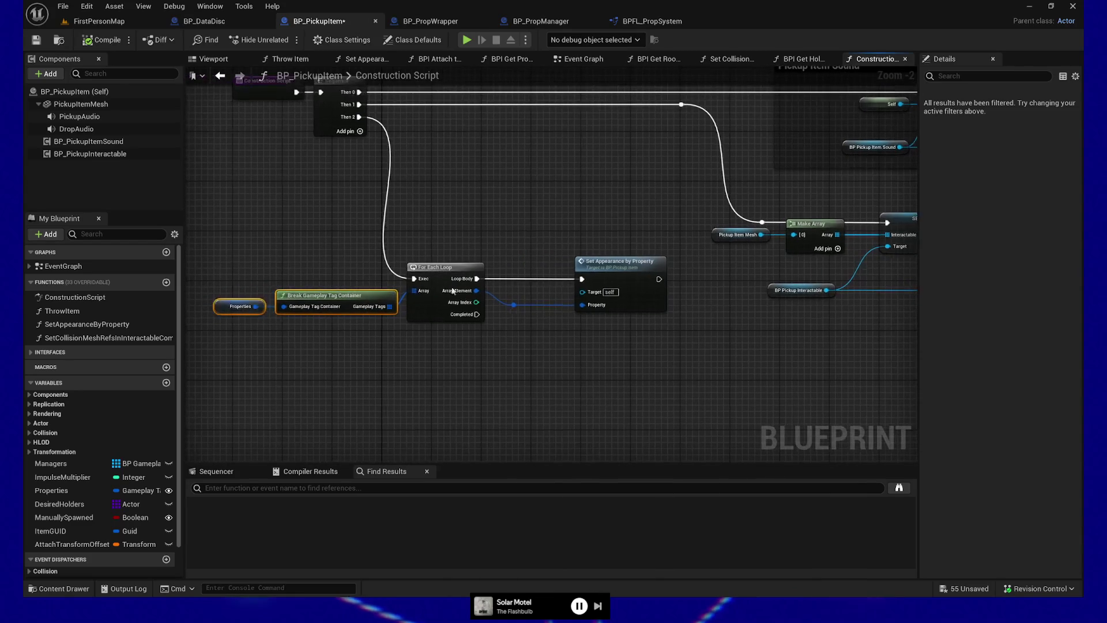
pyautogui.moveTo(222, 255)
pyautogui.mouseDown()
pyautogui.moveTo(689, 294)
pyautogui.moveTo(749, 332)
pyautogui.moveTo(800, 322)
pyautogui.mouseUp()
pyautogui.moveTo(674, 272); pyautogui.dragTo(523, 294)
# Add a reroute on the For Each Loop exec wire aligned with the Sequence pin, then compile
pyautogui.doubleClick(394, 357)
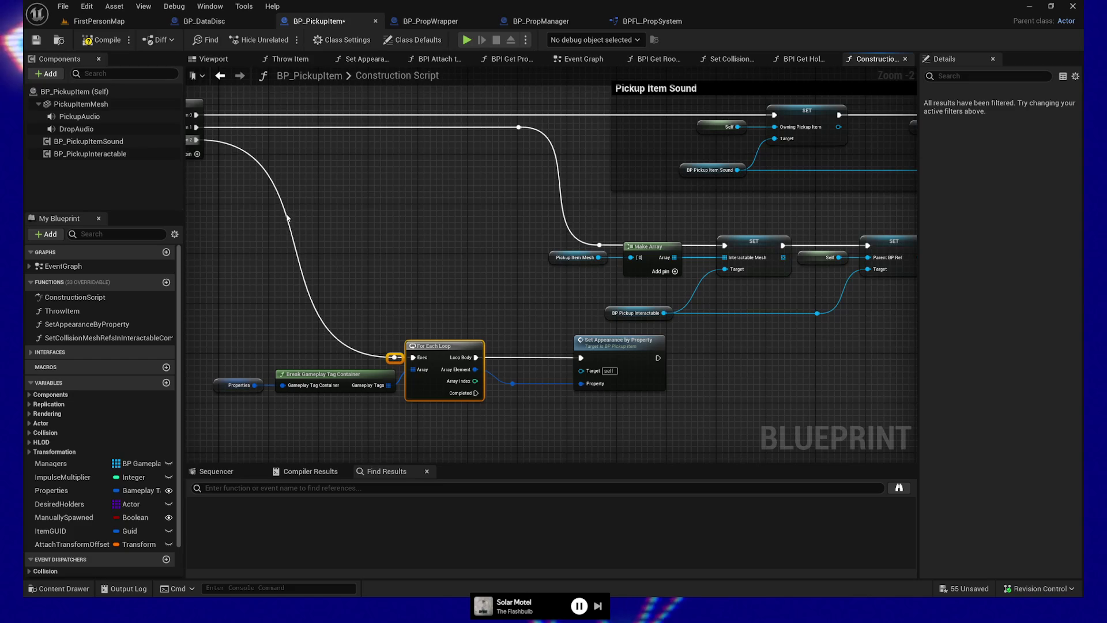
pyautogui.moveTo(394, 357); pyautogui.dragTo(283, 208)
pyautogui.keyDown('shift'); pyautogui.click(197, 118); pyautogui.keyUp('shift')
pyautogui.press('q')
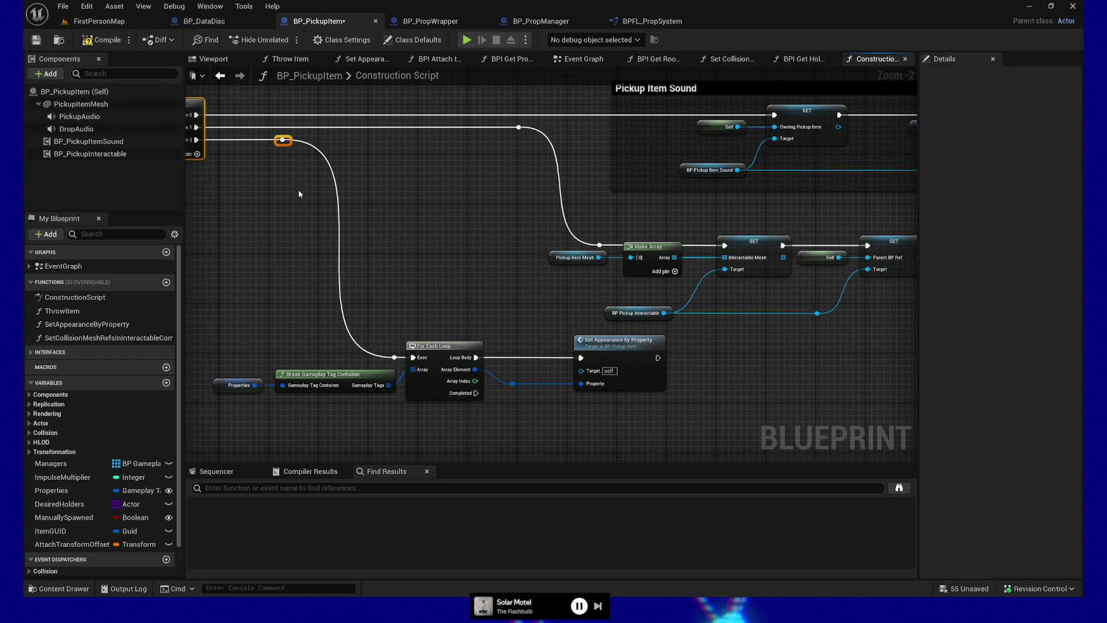
pyautogui.moveTo(389, 336); pyautogui.dragTo(577, 418)
pyautogui.moveTo(255, 394); pyautogui.dragTo(253, 394)
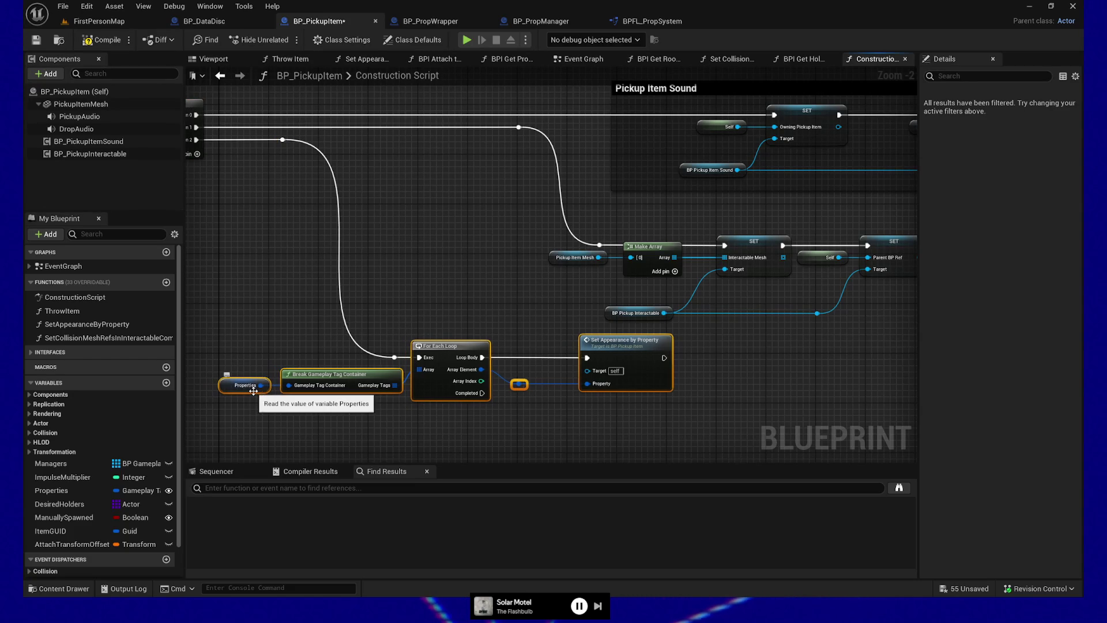
pyautogui.press('f')
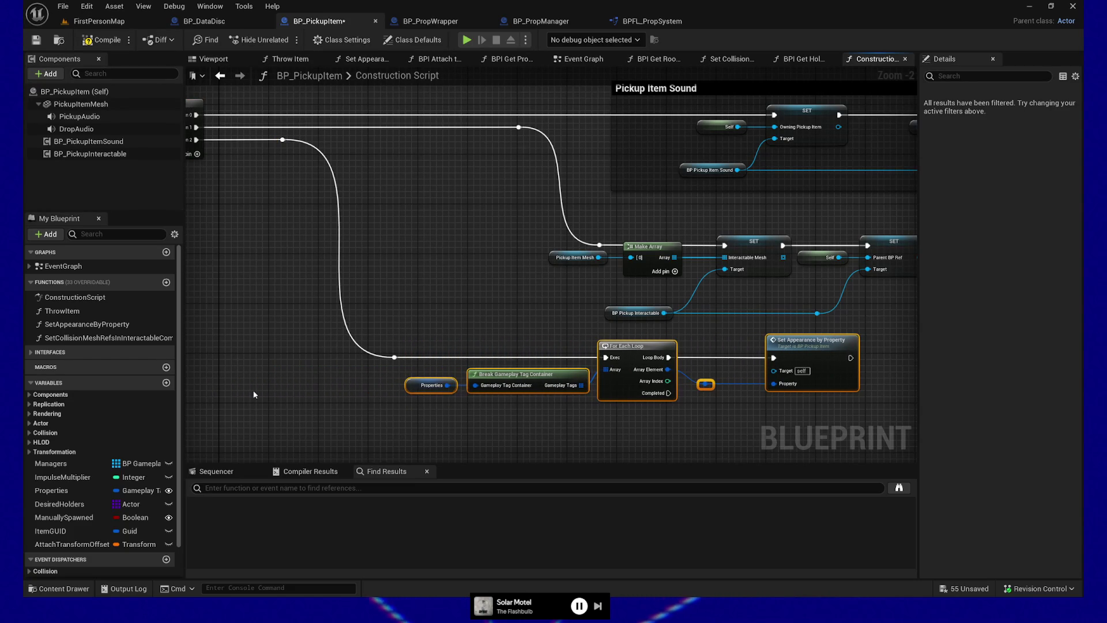
pyautogui.moveTo(330, 415); pyautogui.dragTo(299, 408)
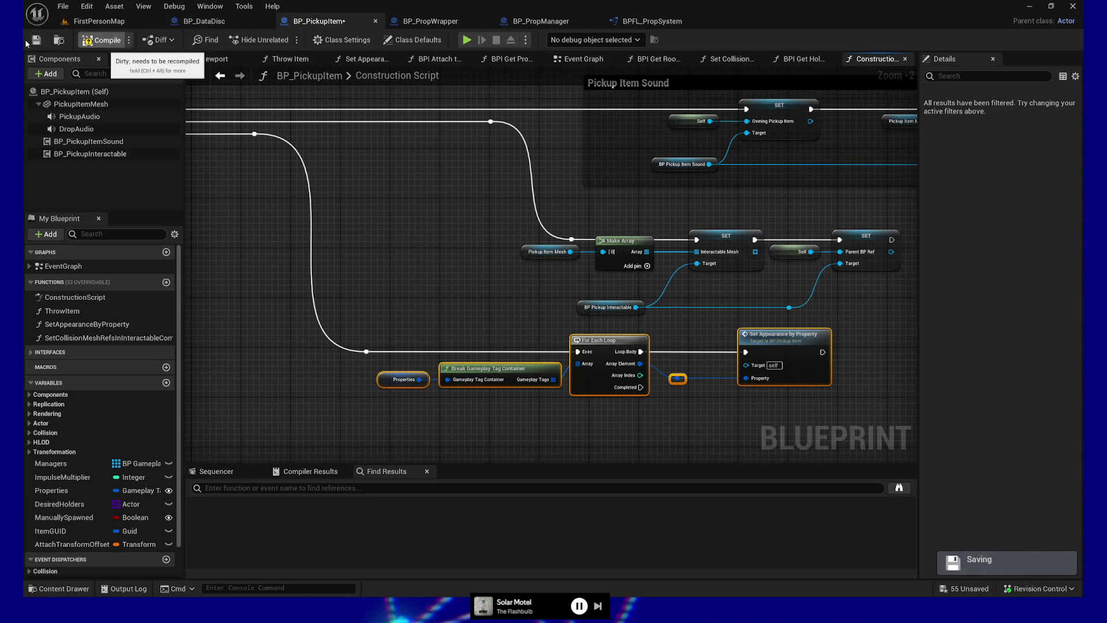
pyautogui.click(95, 41)
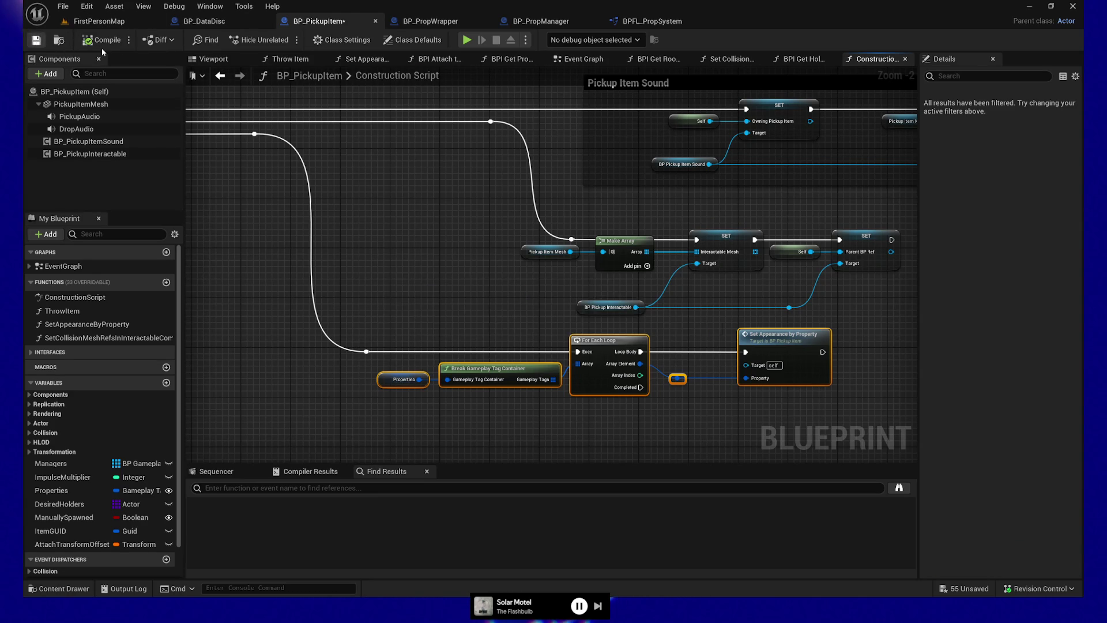
pyautogui.click(205, 21)
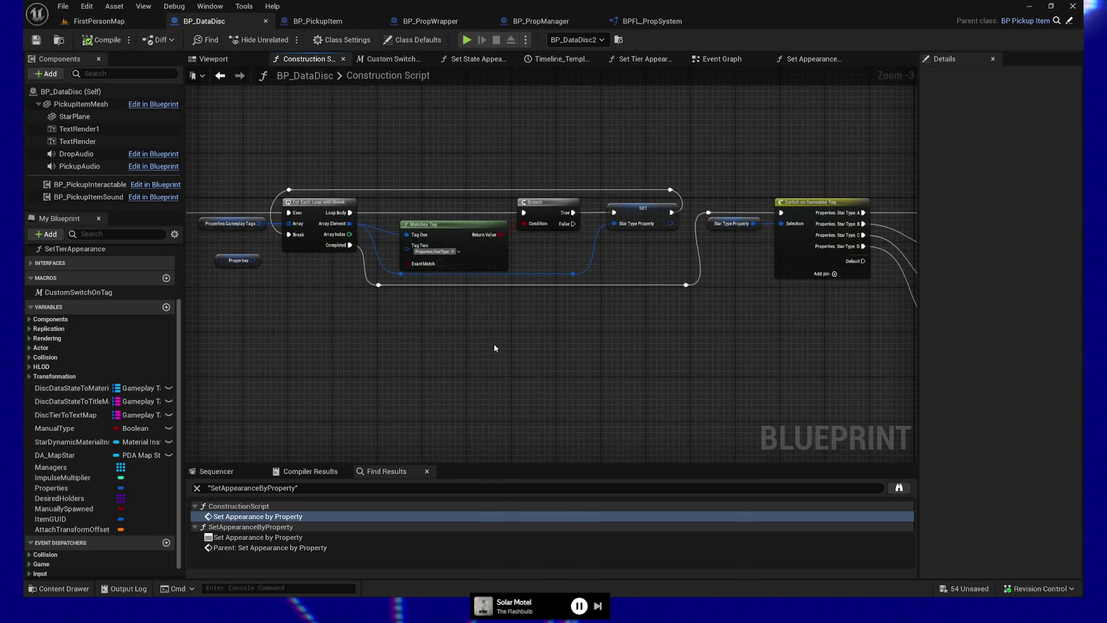
# Survey BP_DataDisc's Construction Script, box-selecting the switch and its four SET nodes
pyautogui.moveTo(515, 355)
pyautogui.mouseDown()
pyautogui.moveTo(742, 358)
pyautogui.moveTo(593, 363)
pyautogui.mouseUp()
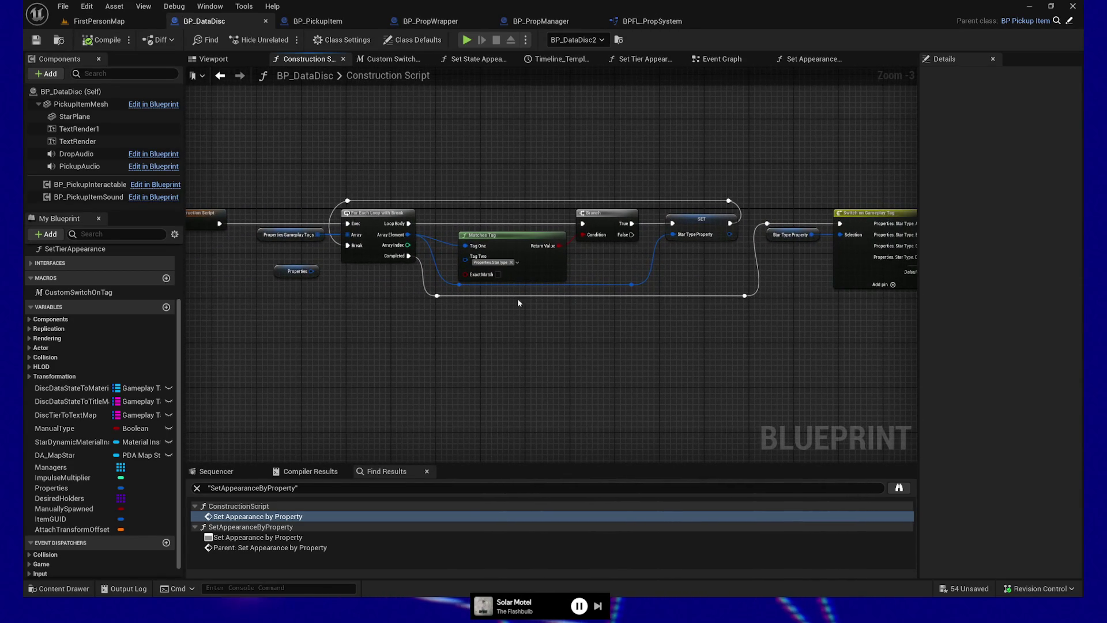
pyautogui.moveTo(343, 309)
pyautogui.mouseDown()
pyautogui.moveTo(210, 309)
pyautogui.moveTo(460, 328)
pyautogui.moveTo(397, 331)
pyautogui.moveTo(447, 337)
pyautogui.moveTo(427, 337)
pyautogui.mouseUp()
pyautogui.moveTo(326, 192); pyautogui.dragTo(742, 385)
pyautogui.moveTo(383, 386); pyautogui.dragTo(418, 387)
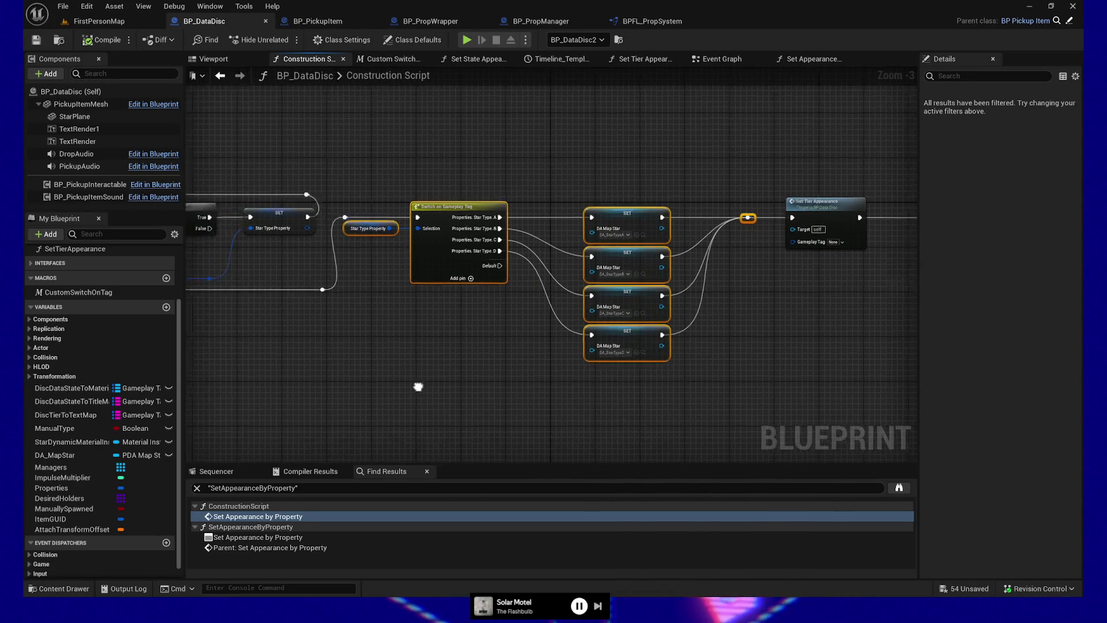
pyautogui.scroll(-2, 418, 387)
pyautogui.moveTo(494, 375)
pyautogui.mouseDown()
pyautogui.moveTo(482, 323)
pyautogui.moveTo(445, 309)
pyautogui.mouseUp()
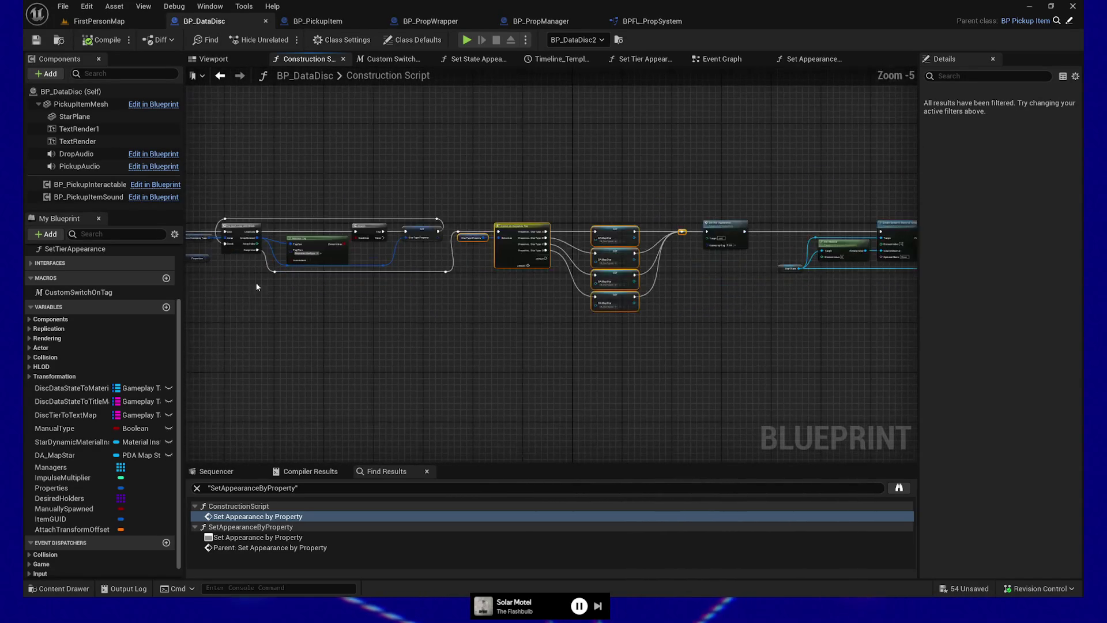
pyautogui.moveTo(256, 286); pyautogui.dragTo(343, 294)
pyautogui.moveTo(255, 205)
pyautogui.mouseDown()
pyautogui.moveTo(290, 226)
pyautogui.moveTo(752, 345)
pyautogui.moveTo(820, 344)
pyautogui.moveTo(689, 364)
pyautogui.mouseUp()
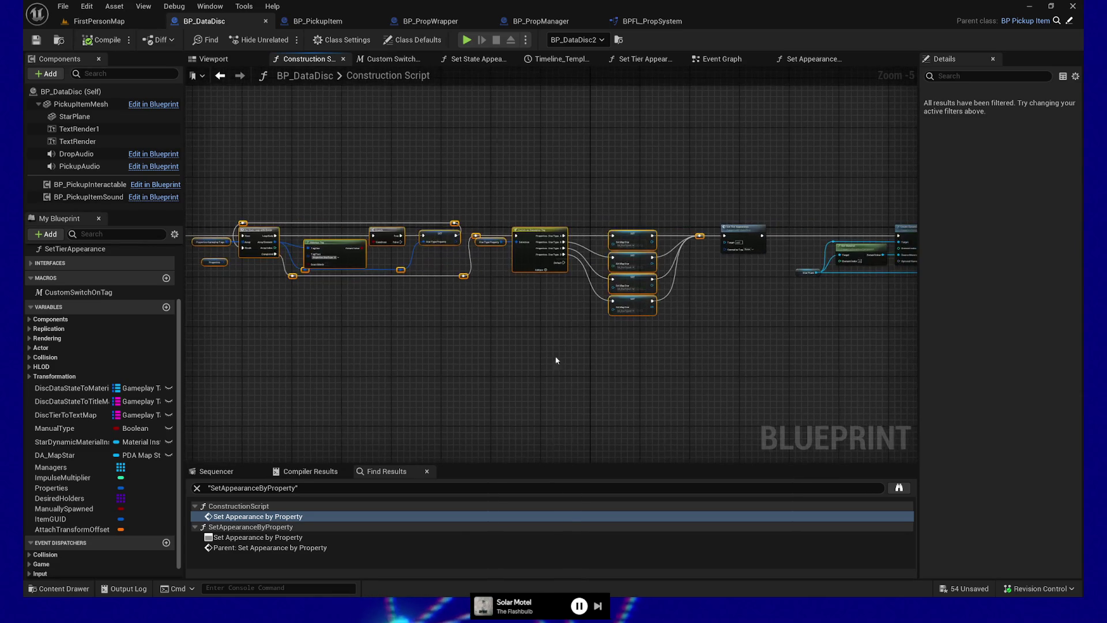
pyautogui.scroll(2, 589, 341)
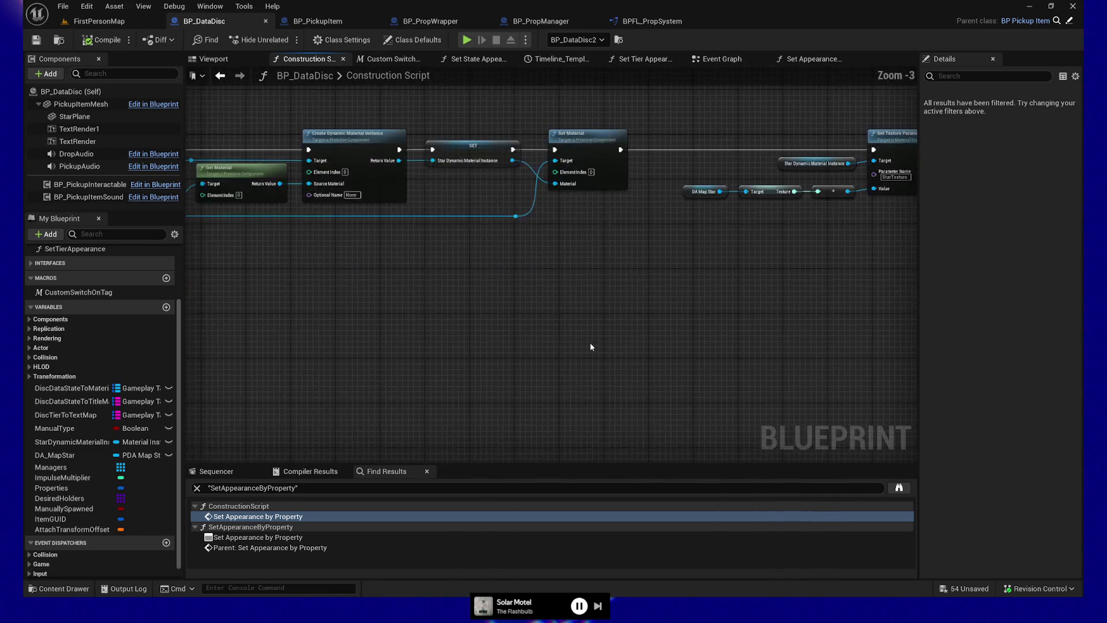
pyautogui.moveTo(577, 373); pyautogui.dragTo(637, 372)
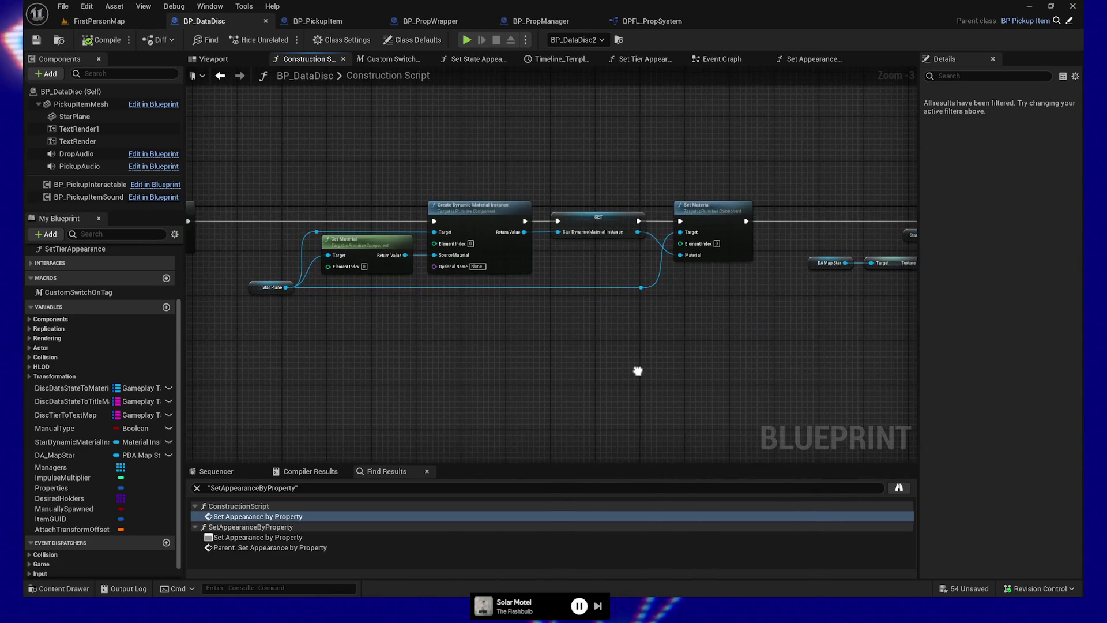
pyautogui.moveTo(638, 373)
pyautogui.mouseDown()
pyautogui.moveTo(486, 336)
pyautogui.moveTo(573, 340)
pyautogui.mouseUp()
# Take out the Set Texture Parameter Value node and its inputs, then compile BP_DataDisc
pyautogui.moveTo(392, 183); pyautogui.dragTo(769, 317)
pyautogui.press('Delete')
pyautogui.moveTo(544, 319)
pyautogui.mouseDown()
pyautogui.moveTo(662, 329)
pyautogui.moveTo(579, 338)
pyautogui.mouseUp()
pyautogui.scroll(-2, 578, 338)
pyautogui.moveTo(358, 369)
pyautogui.mouseDown()
pyautogui.moveTo(531, 348)
pyautogui.moveTo(471, 334)
pyautogui.mouseUp()
pyautogui.scroll(3, 531, 355)
pyautogui.moveTo(531, 355); pyautogui.dragTo(544, 390)
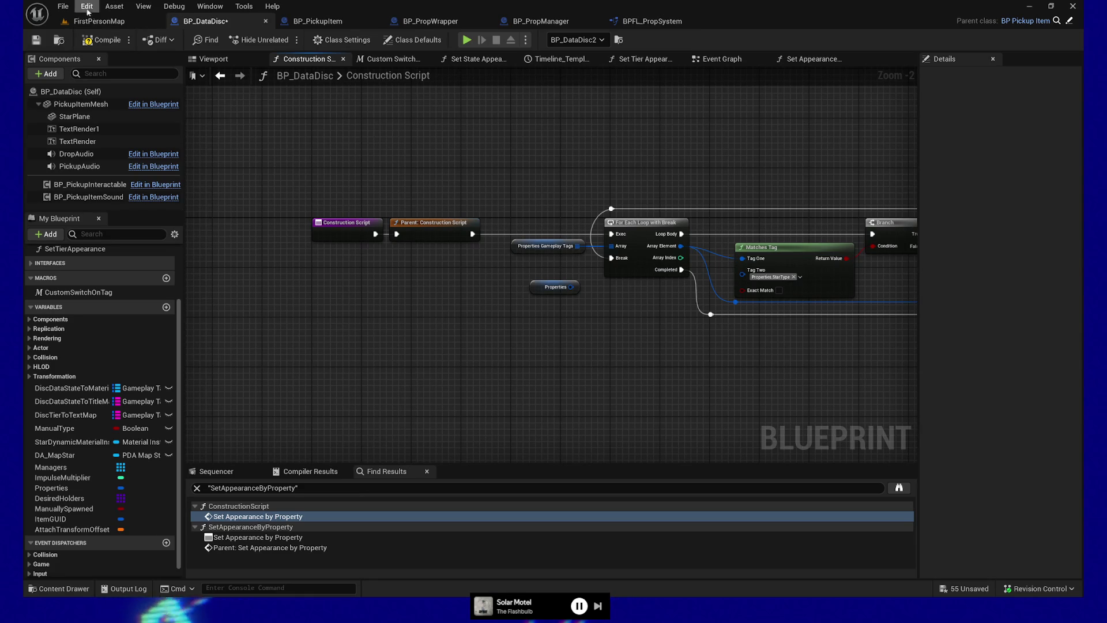
pyautogui.click(84, 43)
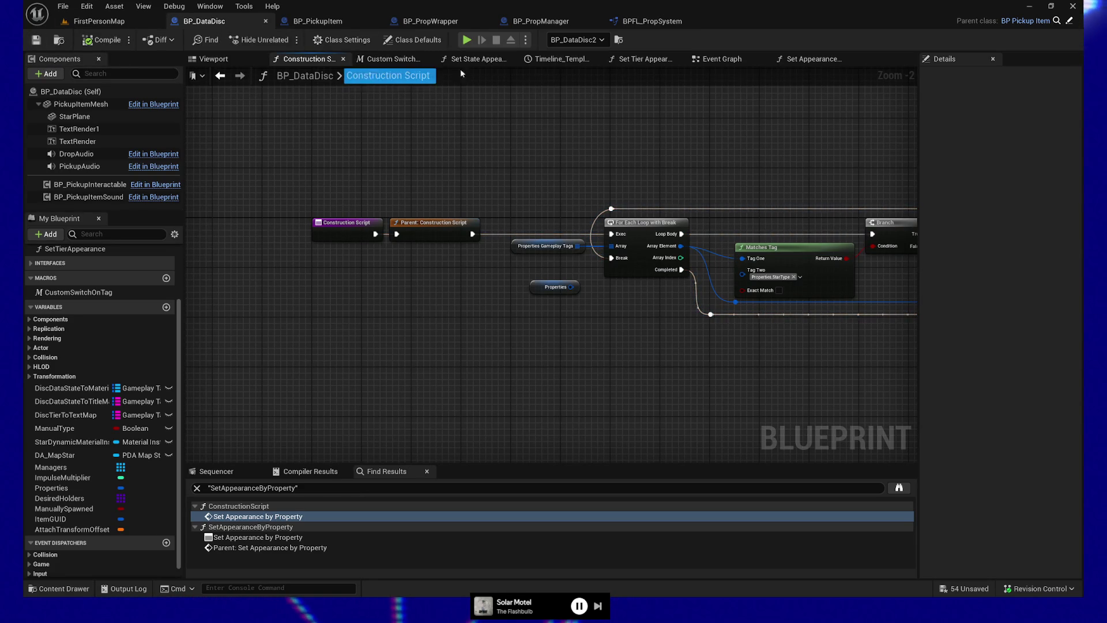
pyautogui.click(813, 59)
# Paste the texture nodes into Set Appearance by Property and drive them from the StarType output
pyautogui.scroll(-3, 571, 329)
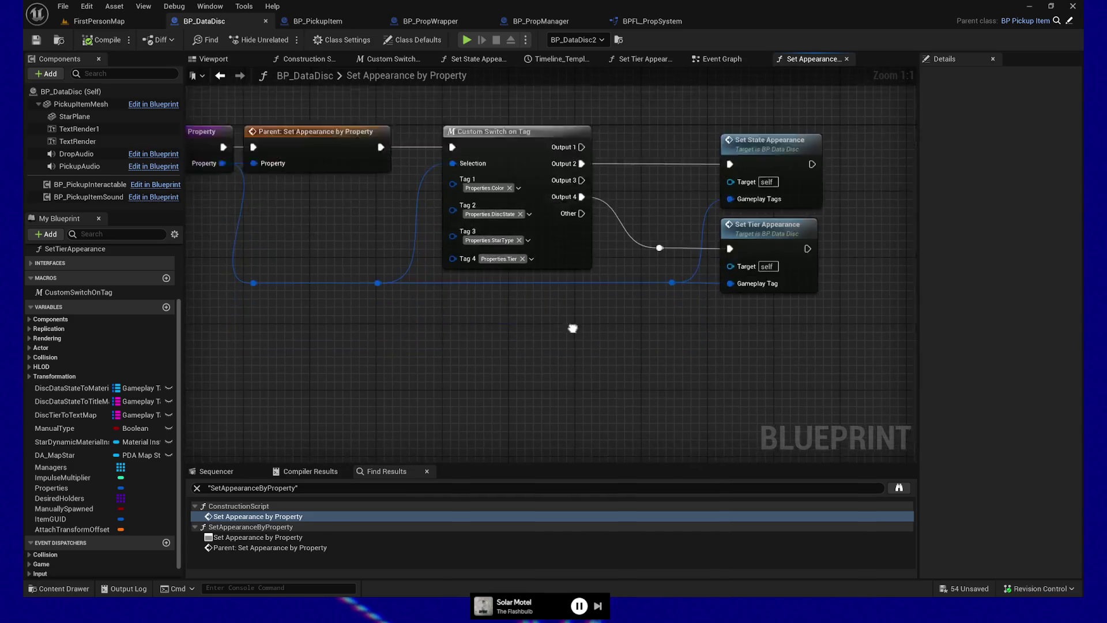
pyautogui.hotkey('ctrl', 'v')
pyautogui.moveTo(555, 319)
pyautogui.mouseDown()
pyautogui.moveTo(414, 348)
pyautogui.moveTo(395, 302)
pyautogui.moveTo(388, 318)
pyautogui.moveTo(350, 328)
pyautogui.mouseUp()
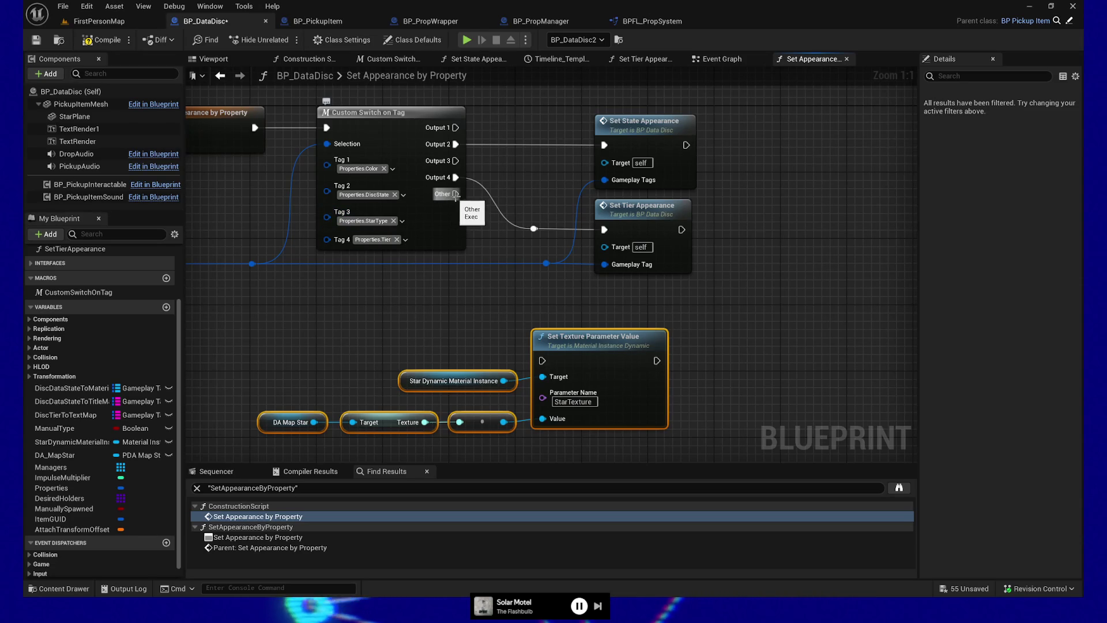
pyautogui.moveTo(456, 161); pyautogui.dragTo(543, 363)
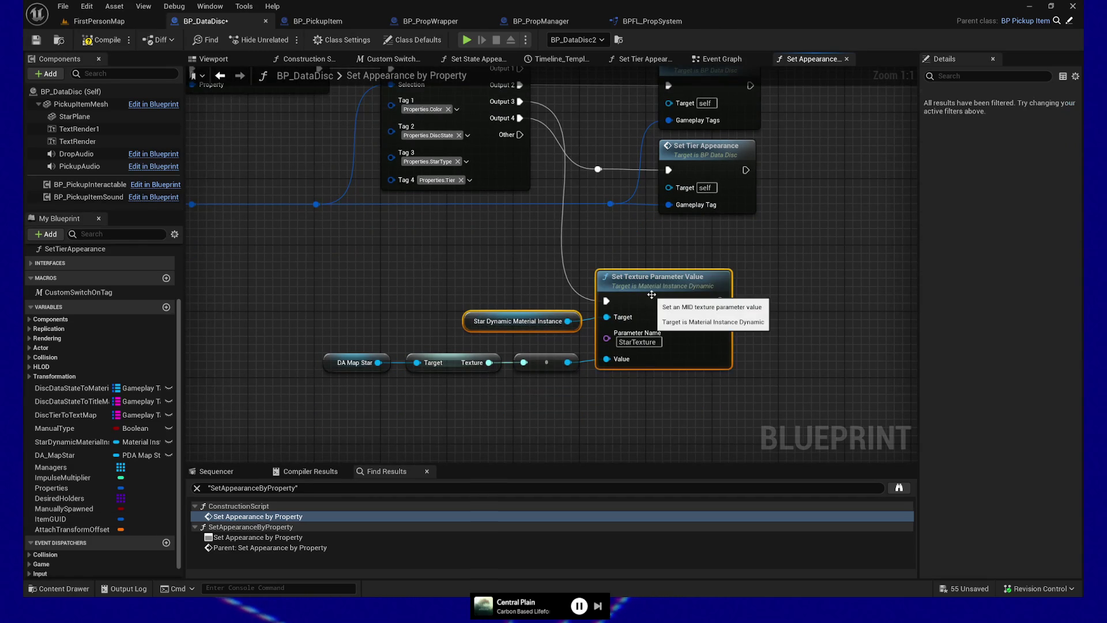
# Move Set Tier Appearance and its reroute lower in the Set Appearance by Property graph
pyautogui.moveTo(356, 241); pyautogui.dragTo(386, 276)
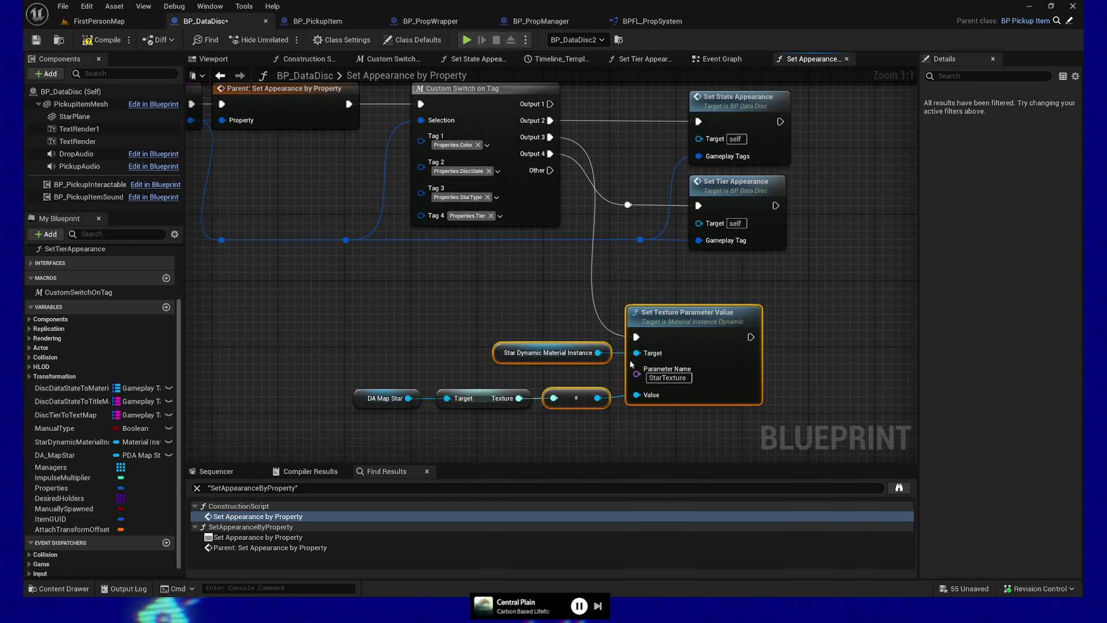
pyautogui.moveTo(502, 404)
pyautogui.mouseDown()
pyautogui.moveTo(378, 360)
pyautogui.moveTo(349, 315)
pyautogui.mouseUp()
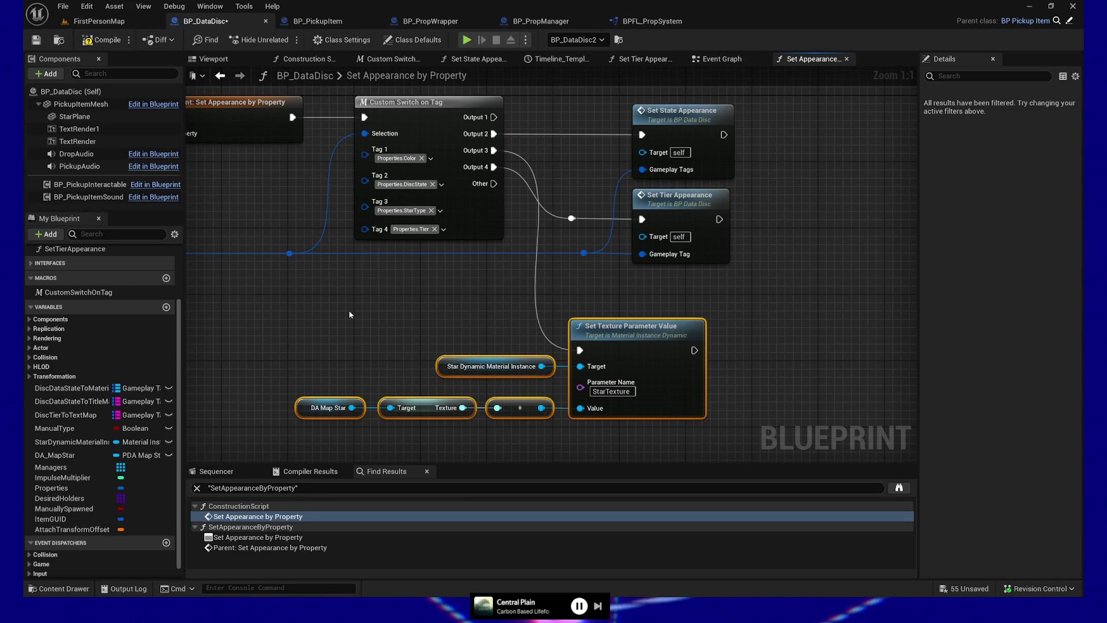
pyautogui.scroll(-1, 384, 351)
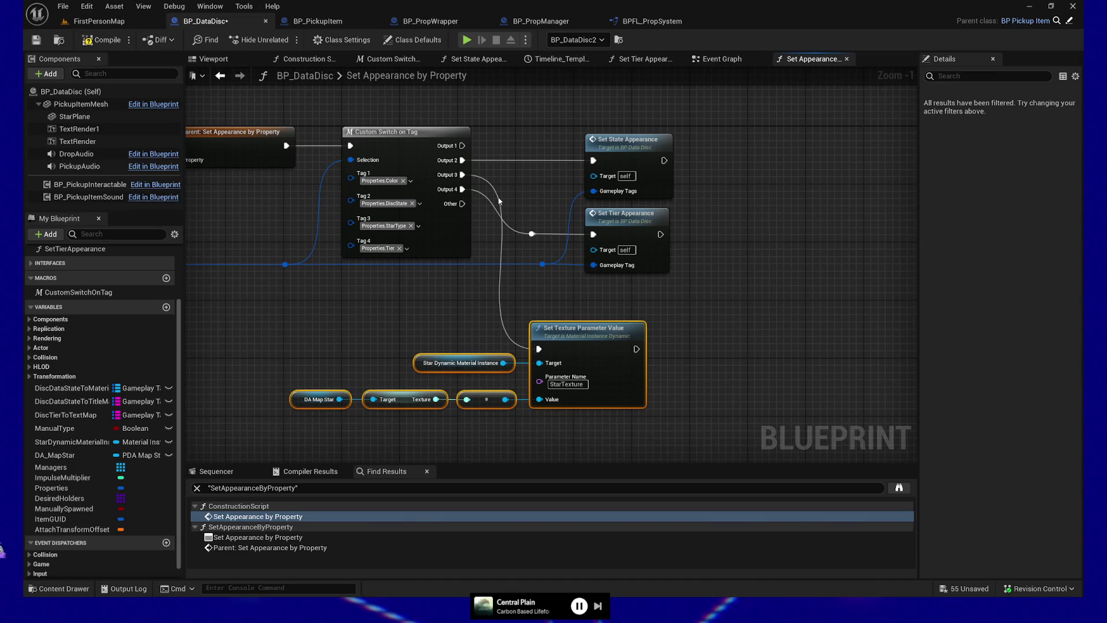
pyautogui.moveTo(466, 316); pyautogui.dragTo(456, 280)
pyautogui.moveTo(510, 193)
pyautogui.mouseDown()
pyautogui.moveTo(593, 210)
pyautogui.moveTo(630, 204)
pyautogui.moveTo(631, 261)
pyautogui.mouseUp()
pyautogui.moveTo(631, 207); pyautogui.dragTo(631, 228)
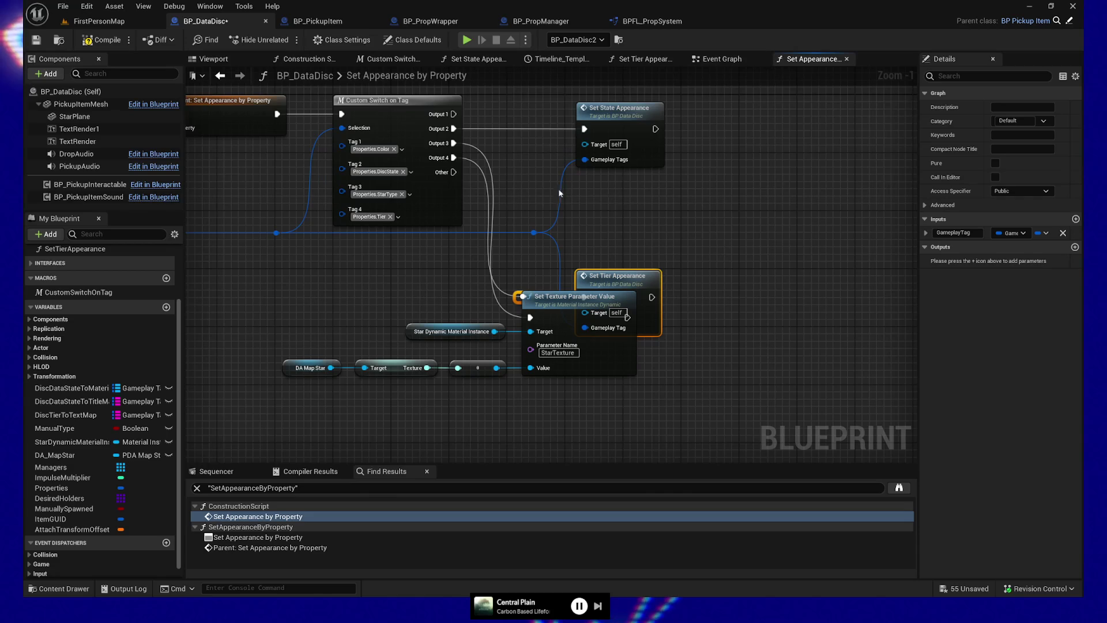
# Move the texture parameter chain up and right, add a reroute on its exec wire, and compile
pyautogui.moveTo(312, 331); pyautogui.dragTo(529, 388)
pyautogui.moveTo(570, 315)
pyautogui.mouseDown()
pyautogui.moveTo(734, 195)
pyautogui.moveTo(859, 206)
pyautogui.mouseUp()
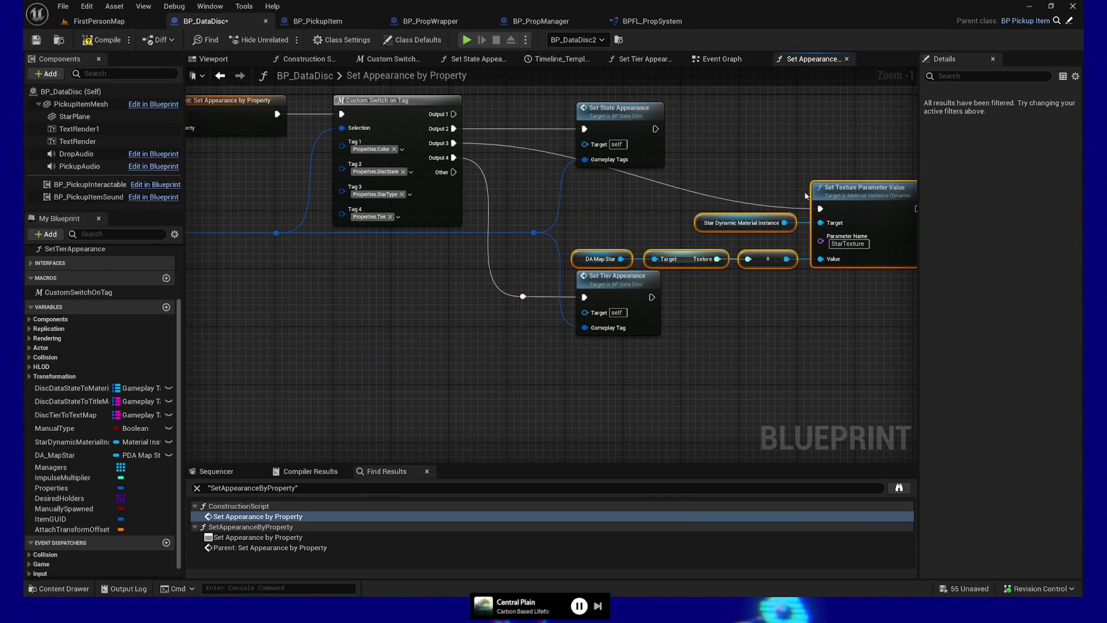
pyautogui.doubleClick(749, 200)
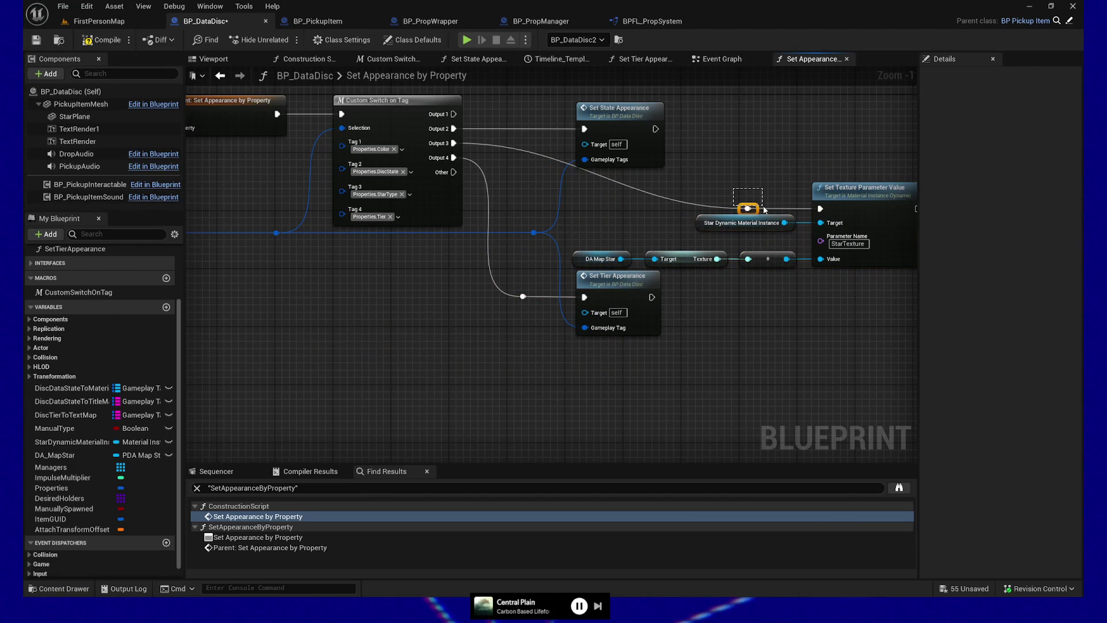
pyautogui.keyDown('ctrl'); pyautogui.click(601, 275); pyautogui.keyUp('ctrl')
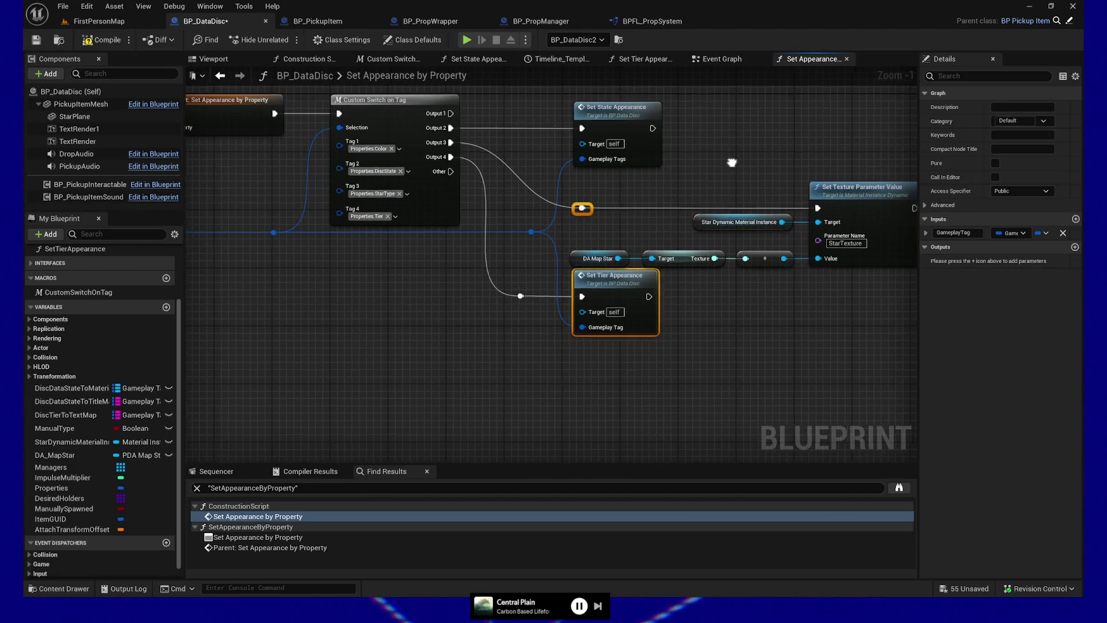
pyautogui.moveTo(465, 196)
pyautogui.mouseDown()
pyautogui.moveTo(634, 248)
pyautogui.moveTo(773, 269)
pyautogui.moveTo(773, 255)
pyautogui.moveTo(773, 281)
pyautogui.mouseUp()
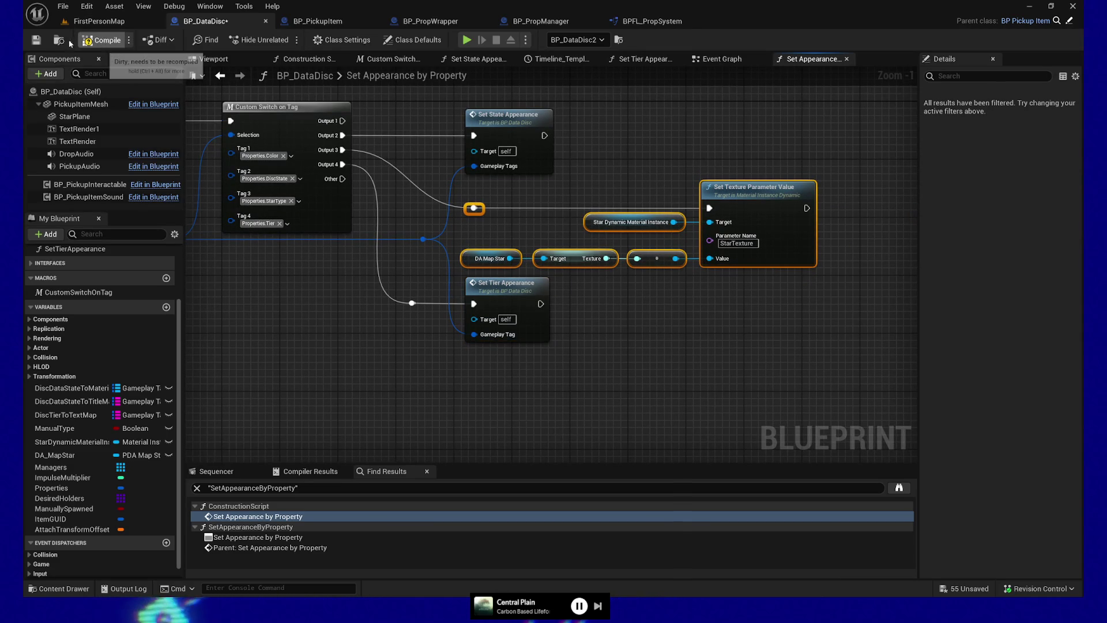
pyautogui.click(97, 39)
pyautogui.click(333, 24)
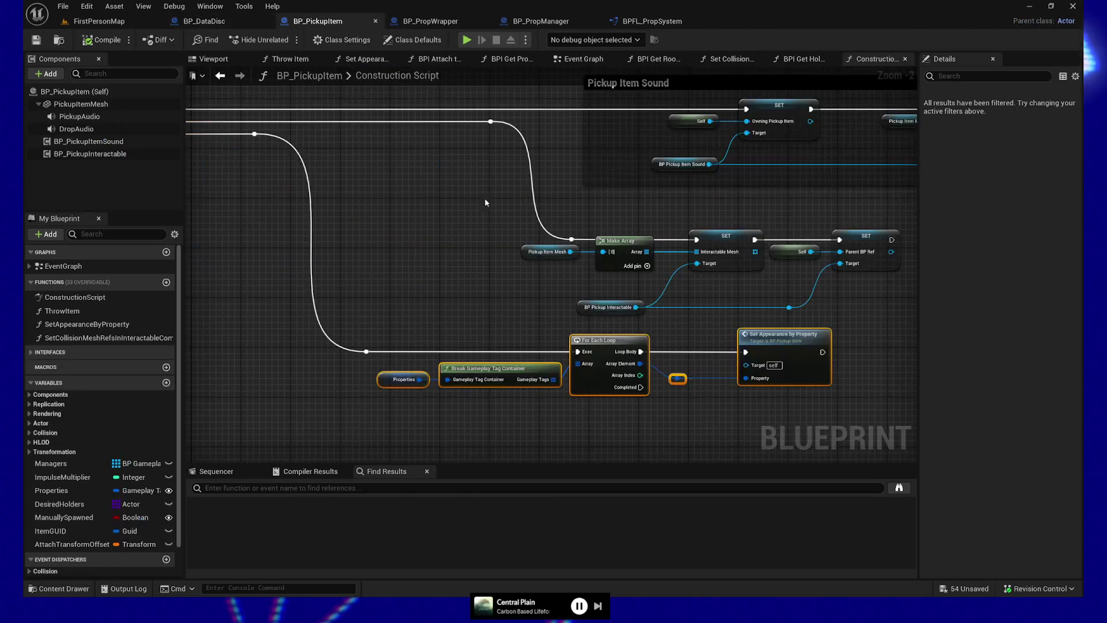
# Pan through BP_PickupItem's Construction Script and box-select the Make Array and SET node group
pyautogui.scroll(1, 482, 225)
pyautogui.moveTo(714, 280); pyautogui.dragTo(538, 286)
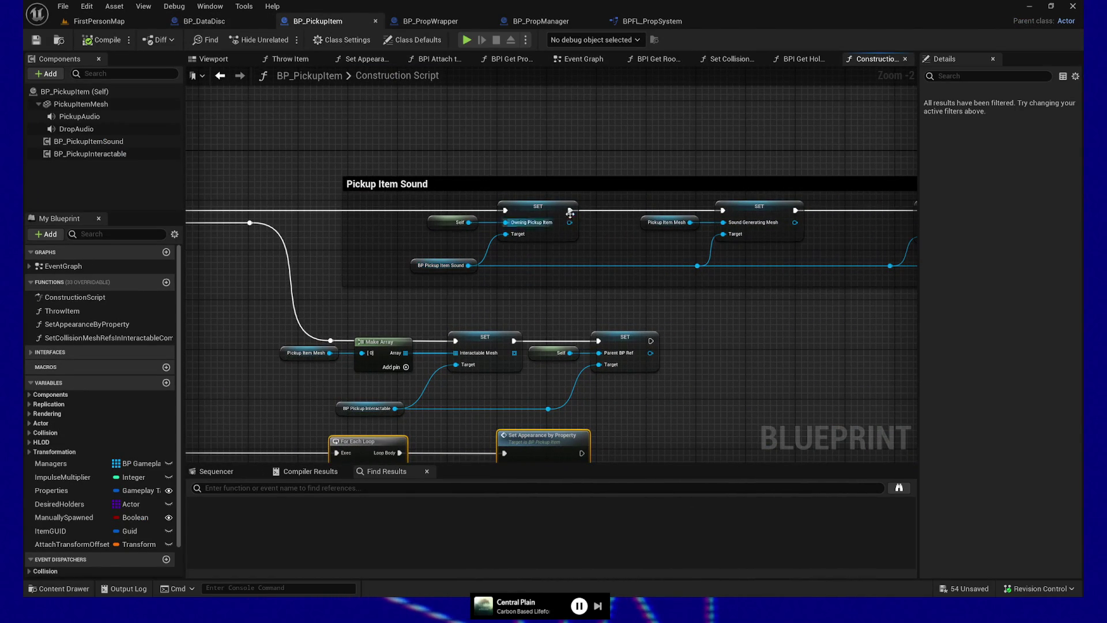
pyautogui.moveTo(789, 307)
pyautogui.mouseDown()
pyautogui.moveTo(336, 291)
pyautogui.moveTo(568, 237)
pyautogui.moveTo(847, 217)
pyautogui.mouseUp()
pyautogui.moveTo(381, 232)
pyautogui.mouseDown()
pyautogui.moveTo(570, 277)
pyautogui.moveTo(781, 298)
pyautogui.moveTo(801, 312)
pyautogui.mouseUp()
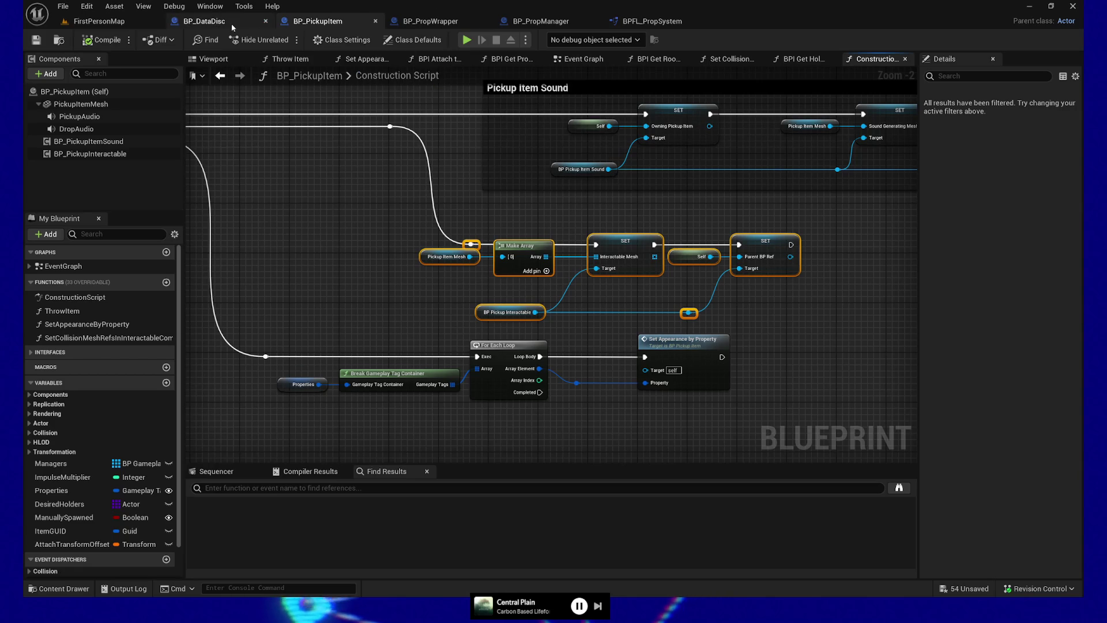
pyautogui.click(204, 21)
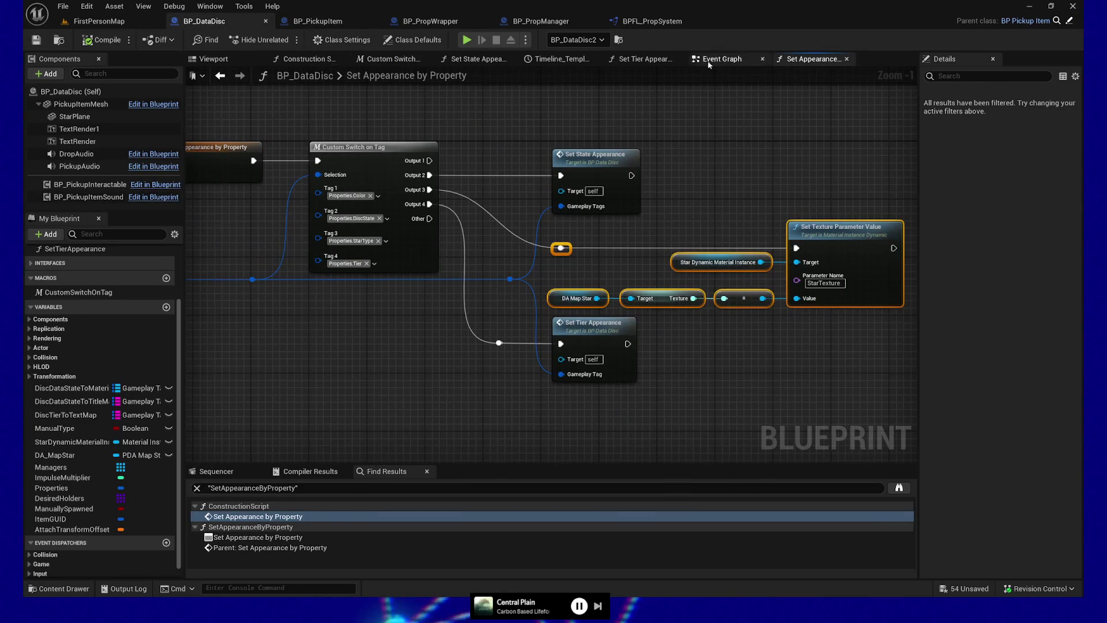
# Inspect the Set Tier Appearance function graph from BP_DataDisc's Construction Script
pyautogui.click(347, 59)
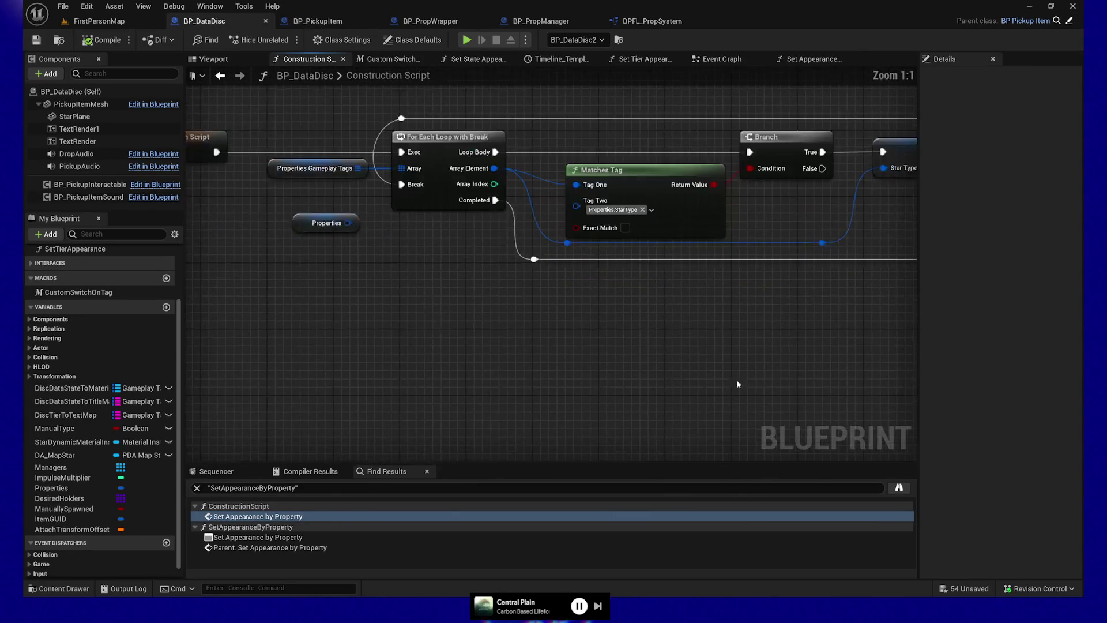
pyautogui.scroll(-2, 667, 325)
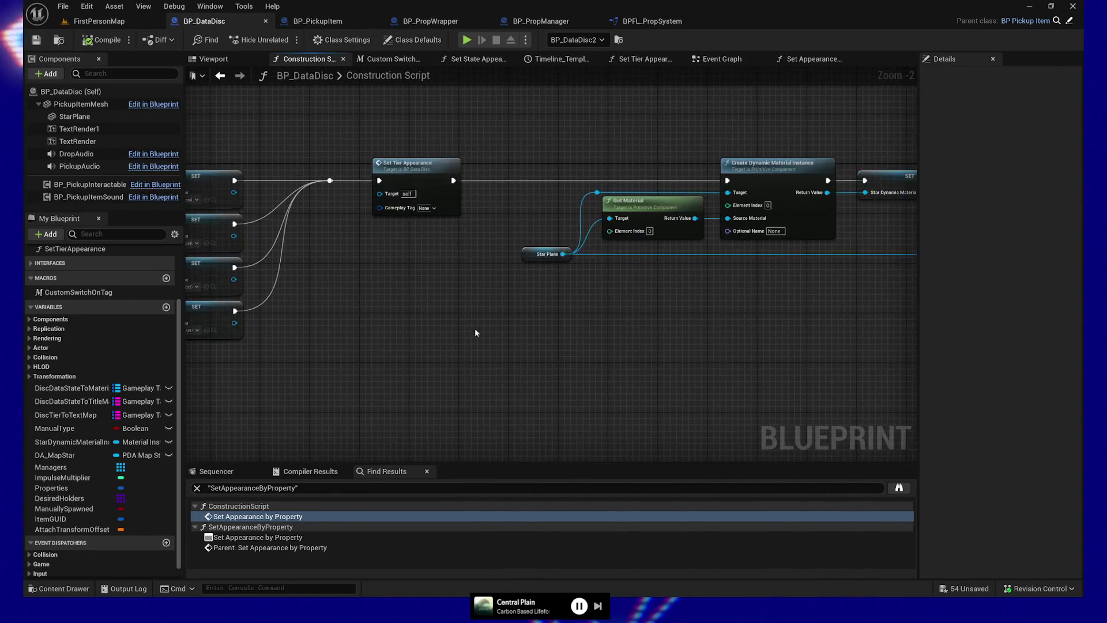
pyautogui.moveTo(542, 328)
pyautogui.mouseDown()
pyautogui.moveTo(655, 336)
pyautogui.moveTo(603, 343)
pyautogui.mouseUp()
pyautogui.doubleClick(339, 180)
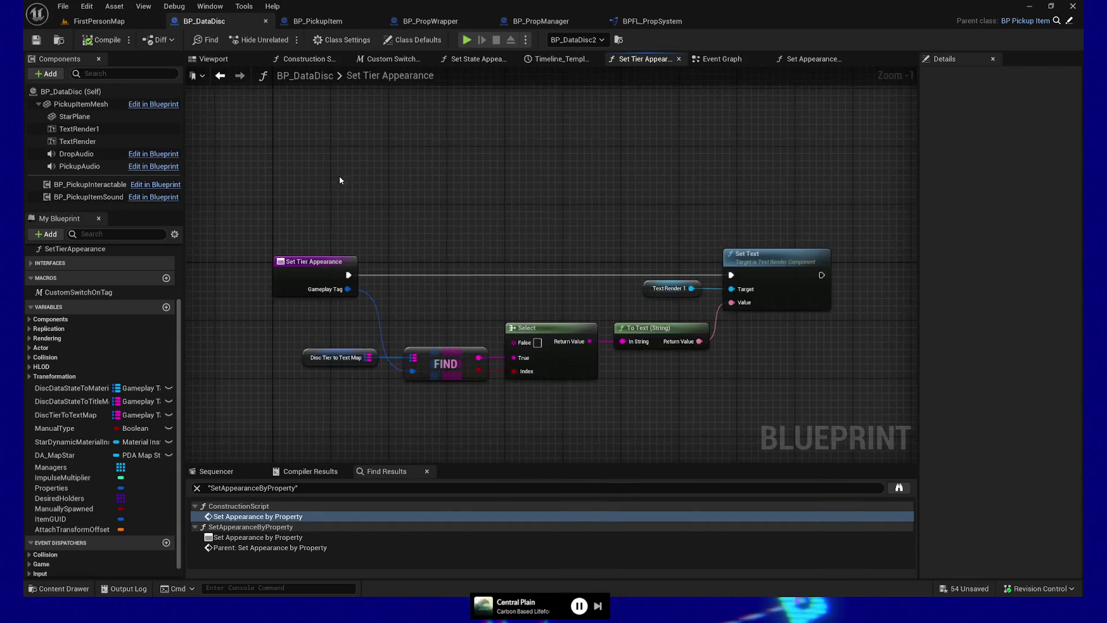
pyautogui.moveTo(285, 195)
pyautogui.mouseDown()
pyautogui.moveTo(843, 416)
pyautogui.moveTo(805, 403)
pyautogui.mouseUp()
pyautogui.moveTo(565, 401); pyautogui.dragTo(655, 391)
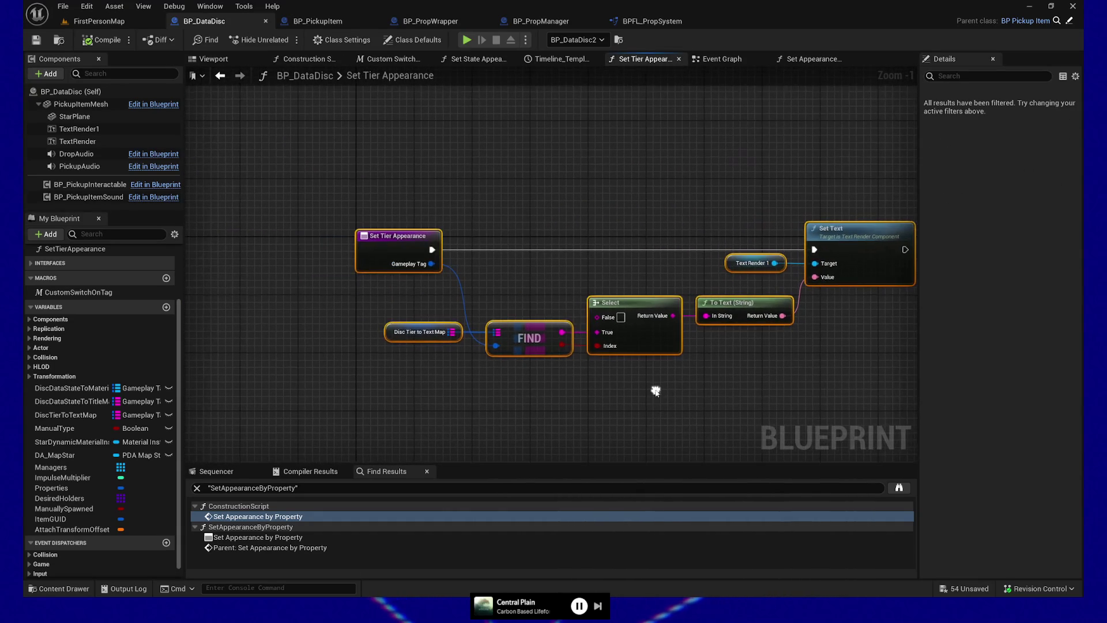
pyautogui.hotkey('alt', 'Left')
# Nudge the reroute and Set Tier Appearance down one step and save BP_DataDisc
pyautogui.click(787, 59)
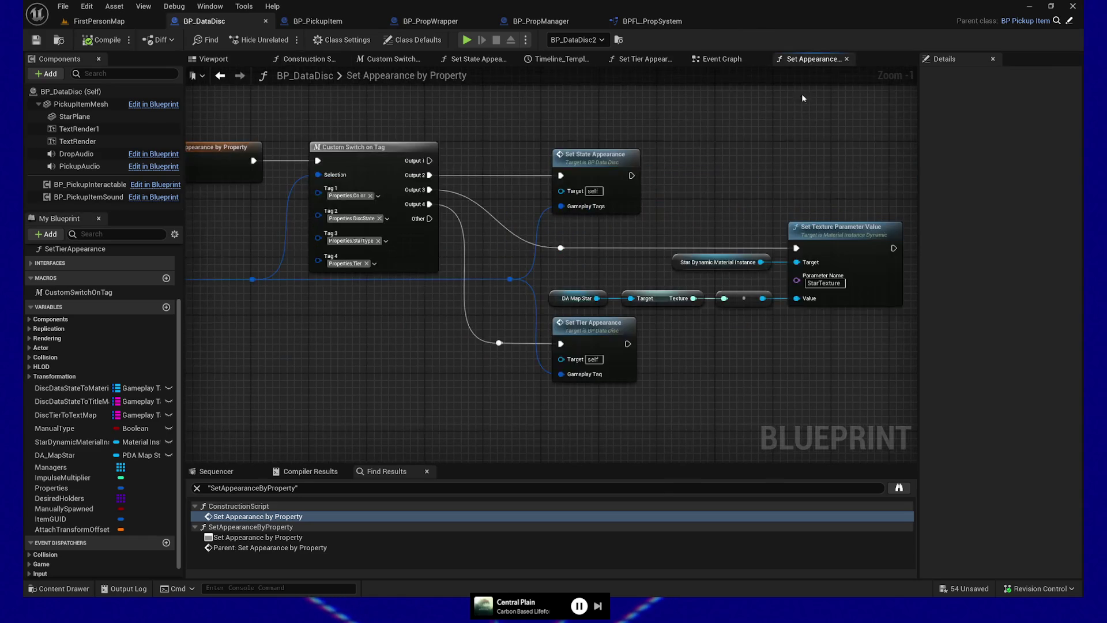
pyautogui.moveTo(444, 321); pyautogui.dragTo(625, 411)
pyautogui.press('Down')
pyautogui.press('Down')
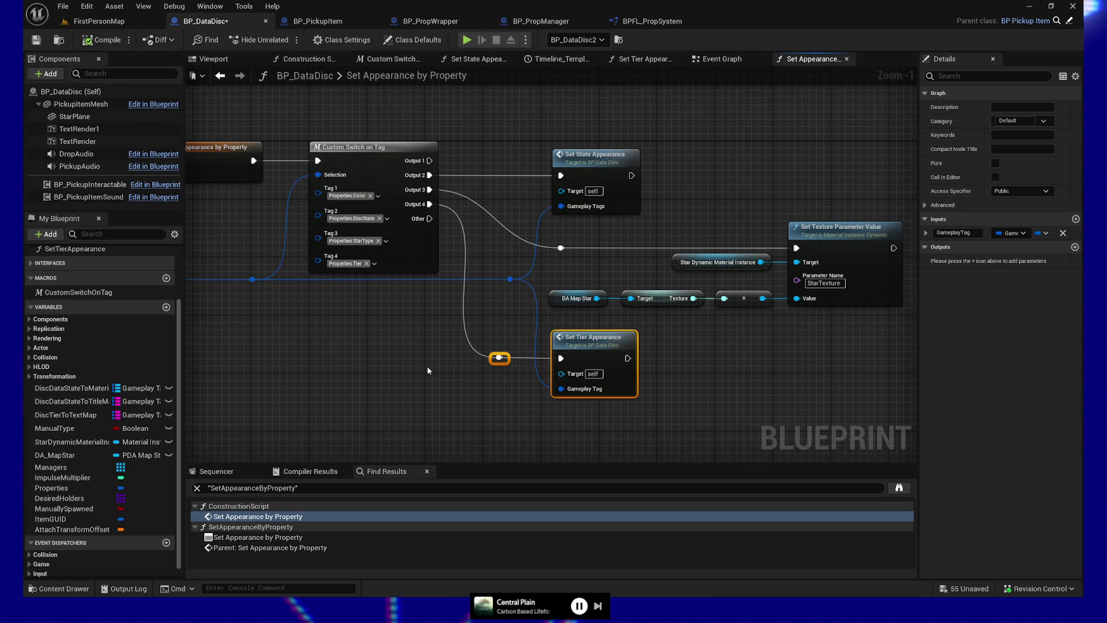
pyautogui.hotkey('ctrl', 's')
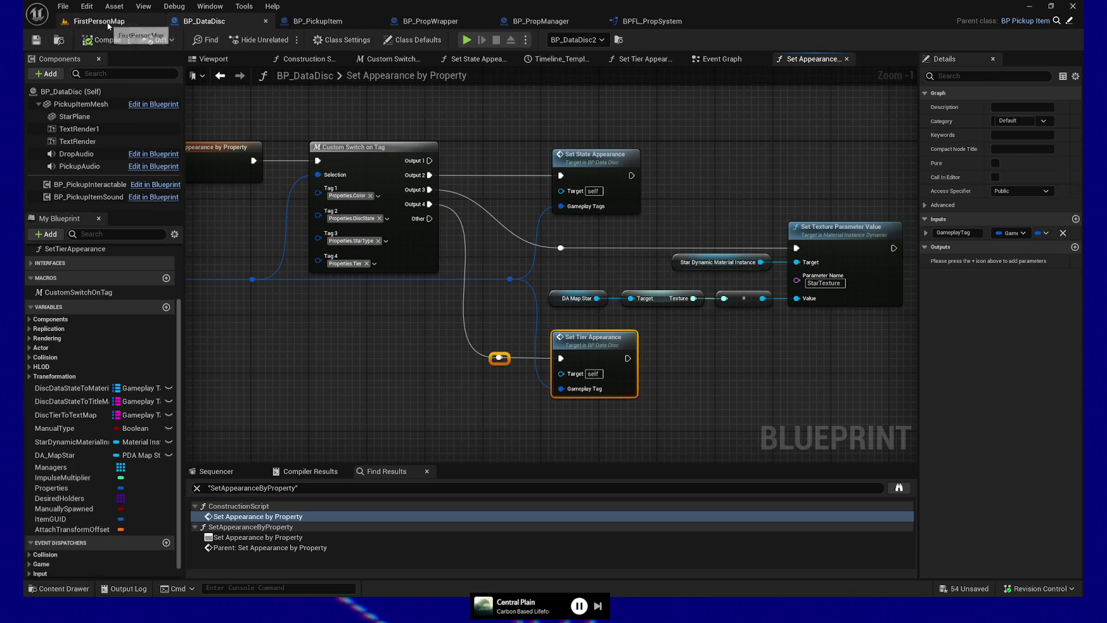
# Glance over BP_PickupItem's Construction Script, then bring up BP_DataDisc's Construction Script graph
pyautogui.click(115, 24)
pyautogui.click(202, 21)
pyautogui.click(317, 21)
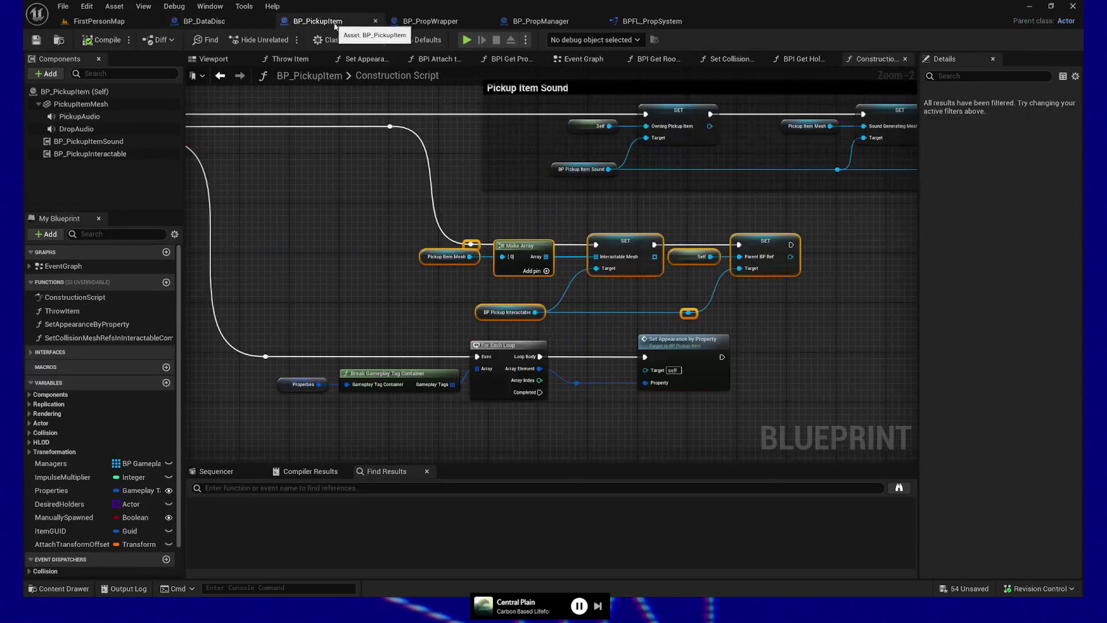
pyautogui.moveTo(412, 295)
pyautogui.mouseDown()
pyautogui.moveTo(311, 294)
pyautogui.moveTo(650, 280)
pyautogui.moveTo(666, 342)
pyautogui.mouseUp()
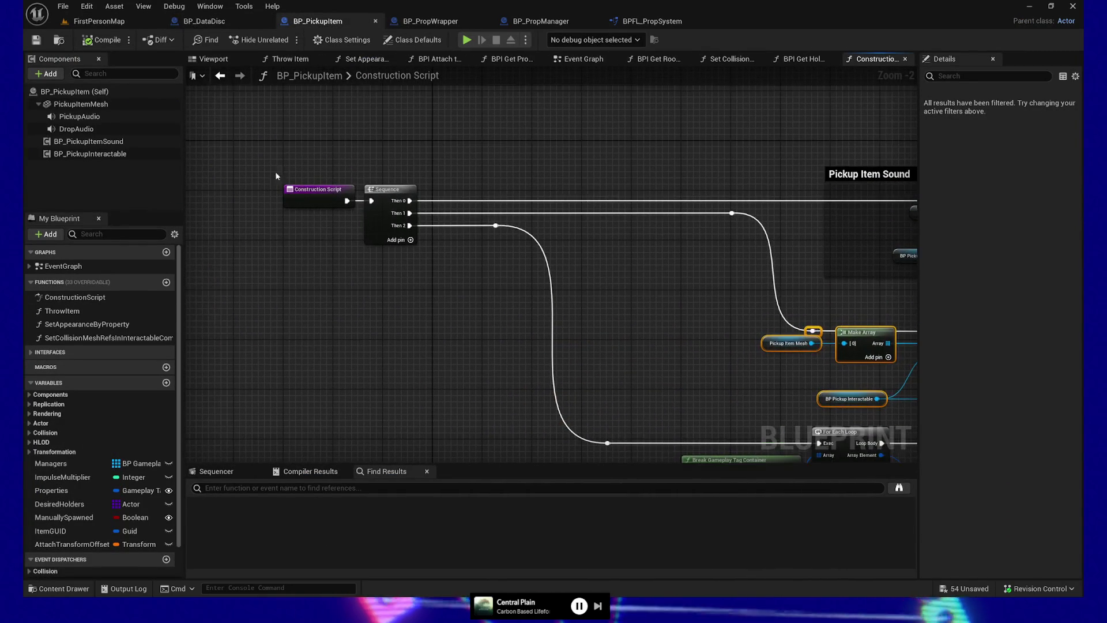
pyautogui.click(254, 22)
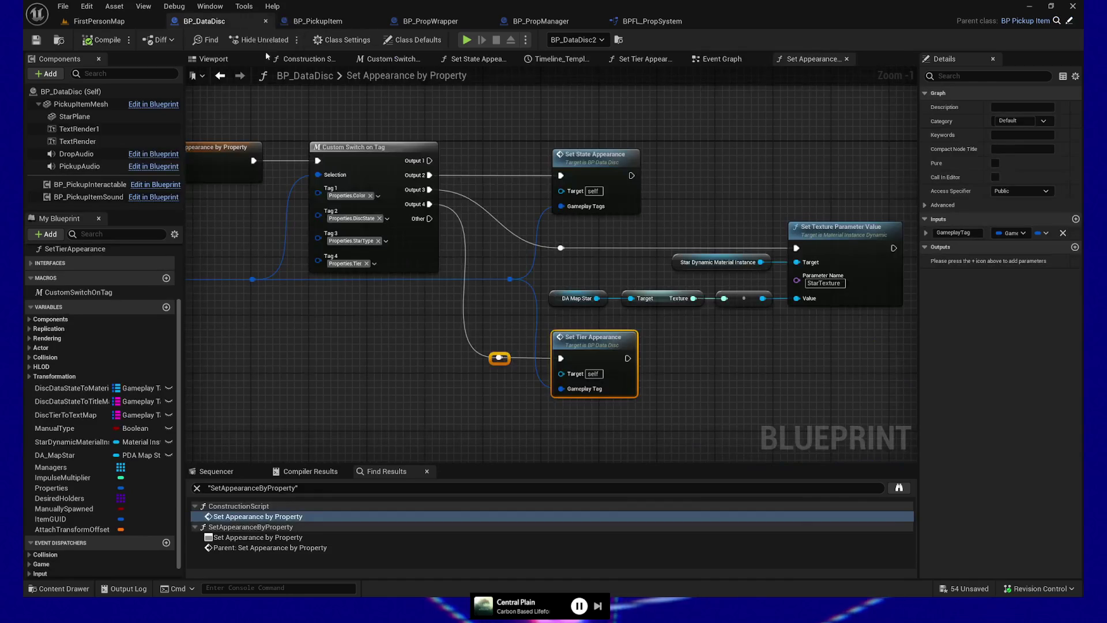
pyautogui.moveTo(266, 131)
pyautogui.mouseDown()
pyautogui.moveTo(691, 155)
pyautogui.moveTo(593, 156)
pyautogui.mouseUp()
pyautogui.moveTo(542, 252)
pyautogui.mouseDown()
pyautogui.moveTo(420, 282)
pyautogui.moveTo(478, 271)
pyautogui.mouseUp()
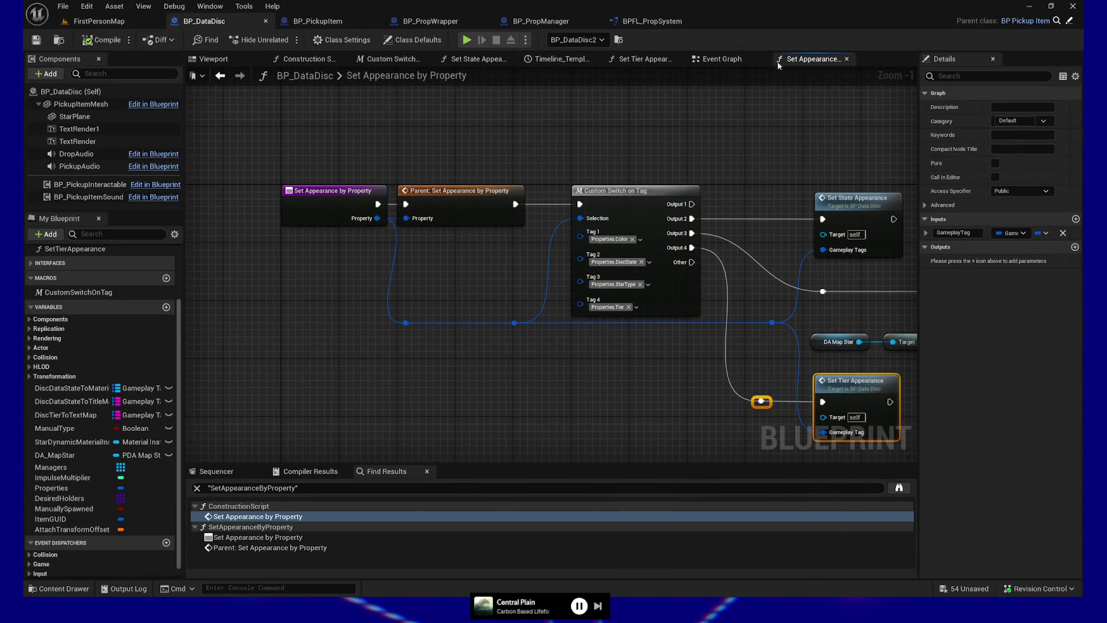
pyautogui.click(334, 60)
pyautogui.scroll(-5, 435, 286)
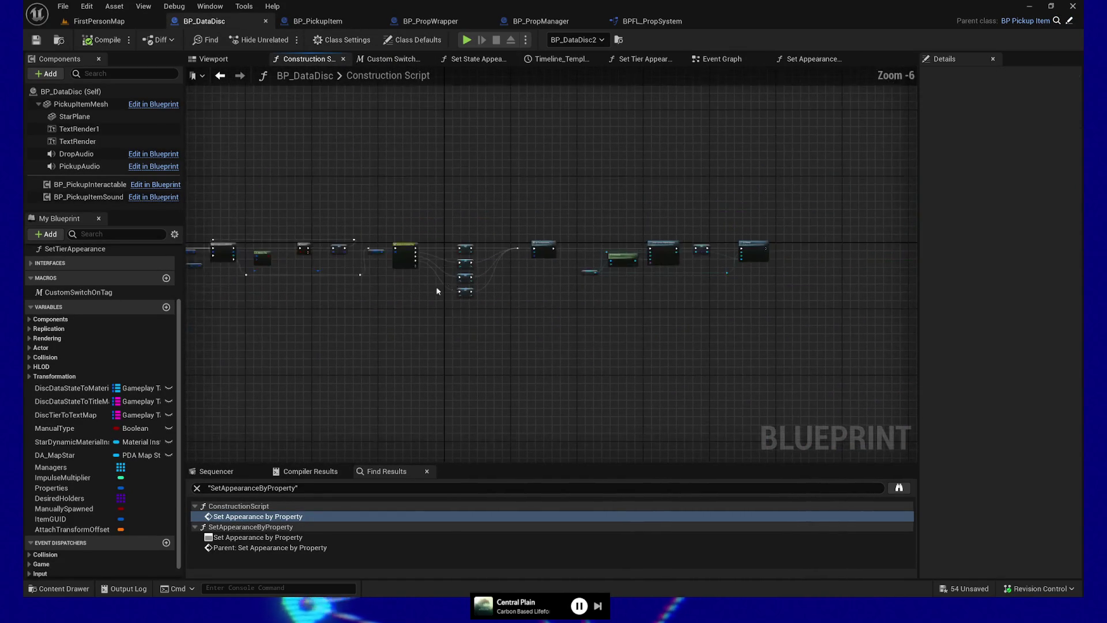
# Wire the script entry past Parent: Construction Script and move that call toward the chain's end
pyautogui.scroll(4, 399, 219)
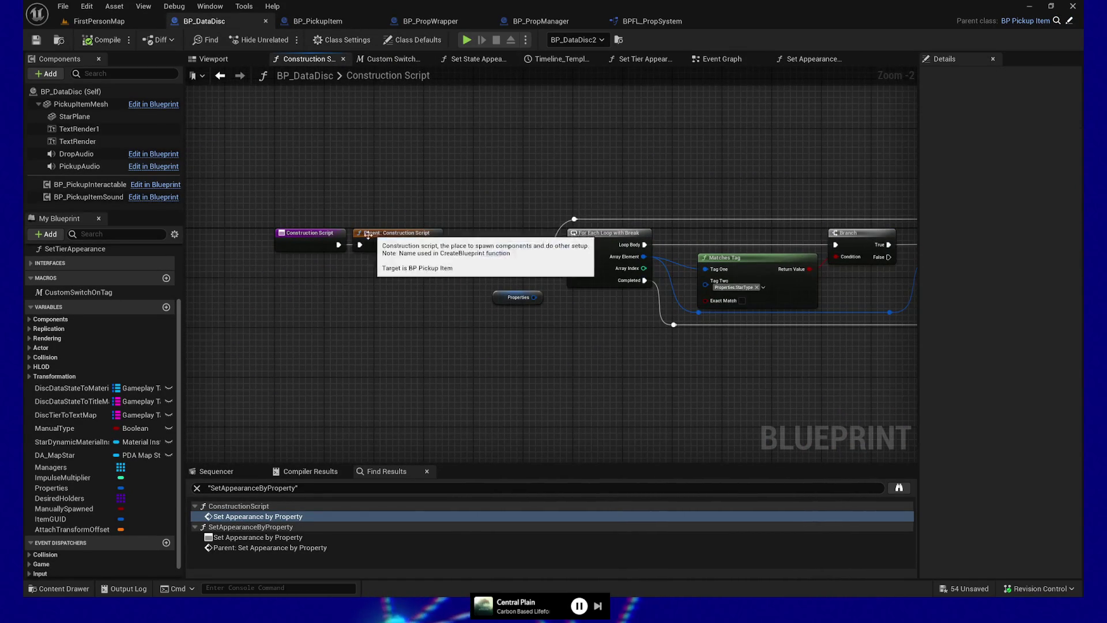
pyautogui.click(362, 244)
pyautogui.moveTo(338, 244)
pyautogui.mouseDown()
pyautogui.moveTo(531, 218)
pyautogui.moveTo(667, 321)
pyautogui.moveTo(574, 244)
pyautogui.mouseUp()
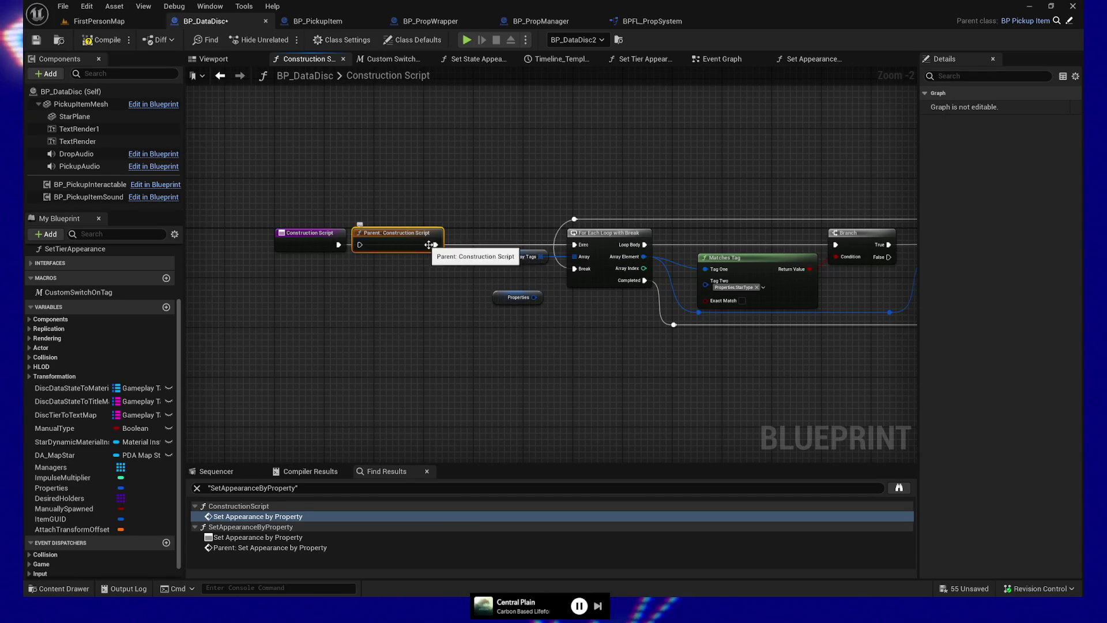
pyautogui.moveTo(428, 244); pyautogui.dragTo(509, 402)
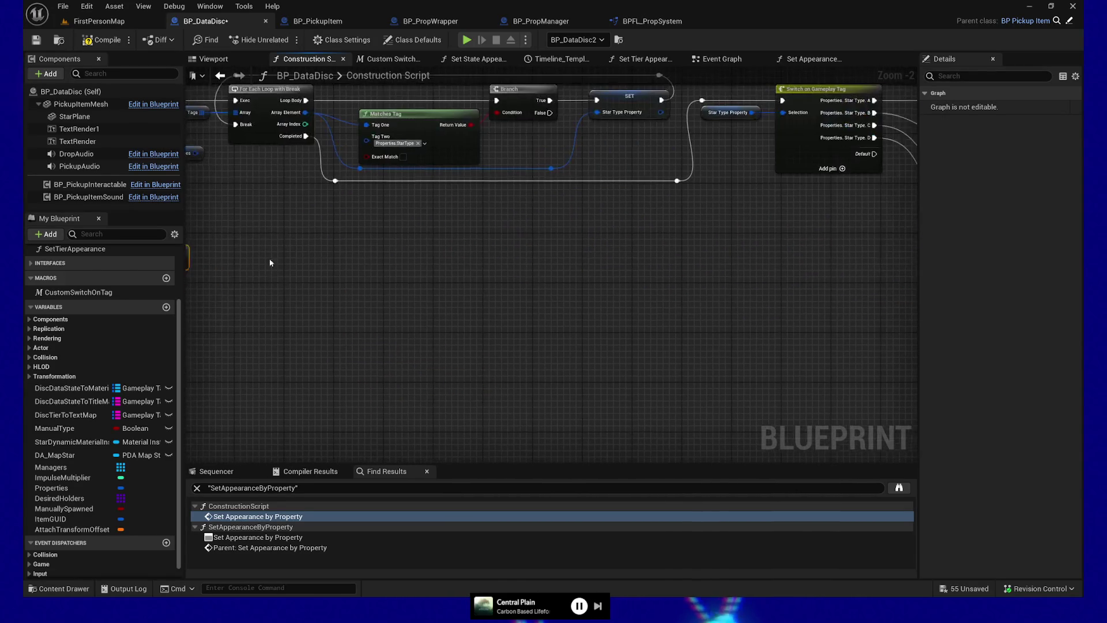
pyautogui.moveTo(270, 262)
pyautogui.mouseDown()
pyautogui.moveTo(905, 346)
pyautogui.moveTo(418, 287)
pyautogui.mouseUp()
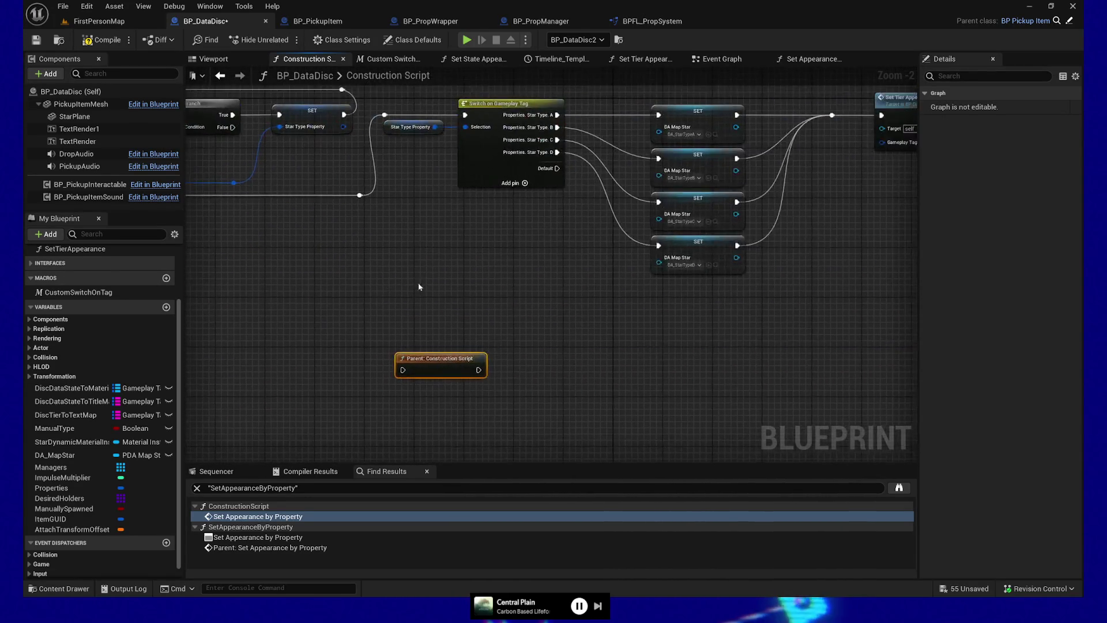
pyautogui.scroll(-3, 419, 287)
pyautogui.moveTo(332, 315)
pyautogui.mouseDown()
pyautogui.moveTo(792, 313)
pyautogui.moveTo(588, 300)
pyautogui.mouseUp()
pyautogui.scroll(2, 589, 300)
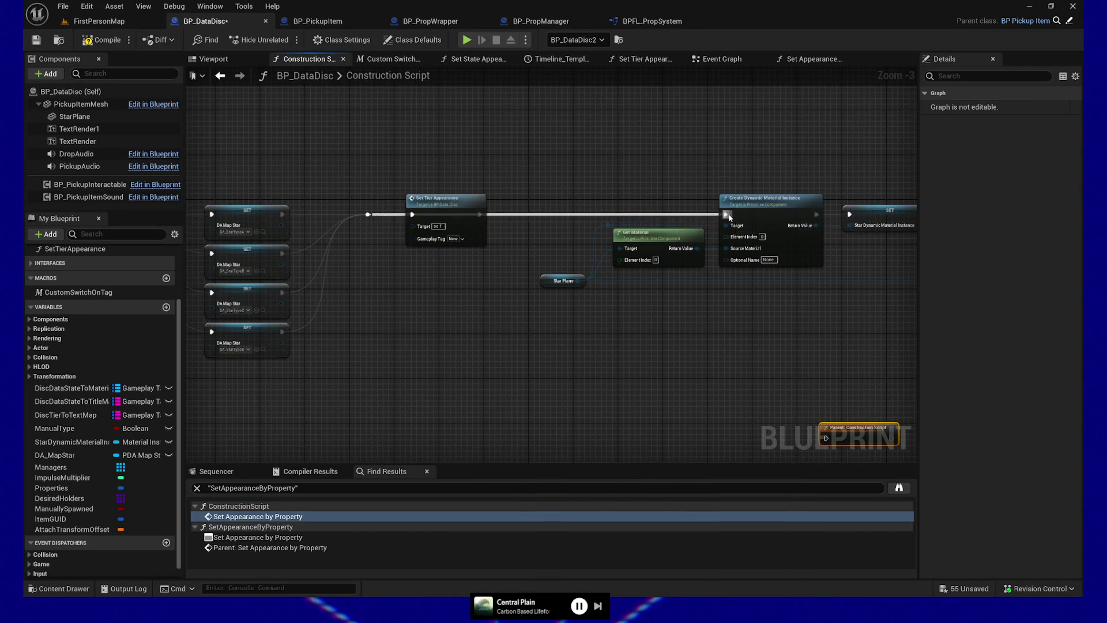
# Place the parent call right after Set Material, save BP_DataDisc, and return to FirstPersonMap
pyautogui.click(455, 236)
pyautogui.moveTo(455, 233); pyautogui.dragTo(455, 164)
pyautogui.moveTo(709, 375); pyautogui.dragTo(311, 309)
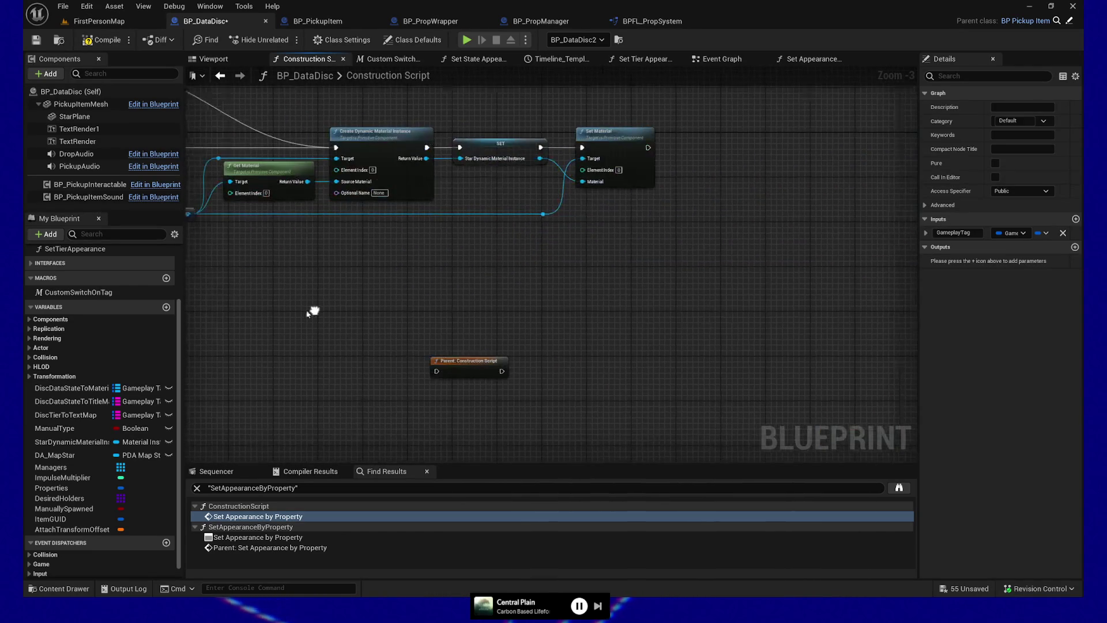
pyautogui.moveTo(460, 363); pyautogui.dragTo(807, 122)
pyautogui.moveTo(638, 150)
pyautogui.mouseDown()
pyautogui.moveTo(772, 133)
pyautogui.moveTo(804, 139)
pyautogui.mouseUp()
pyautogui.hotkey('ctrl', 'z')
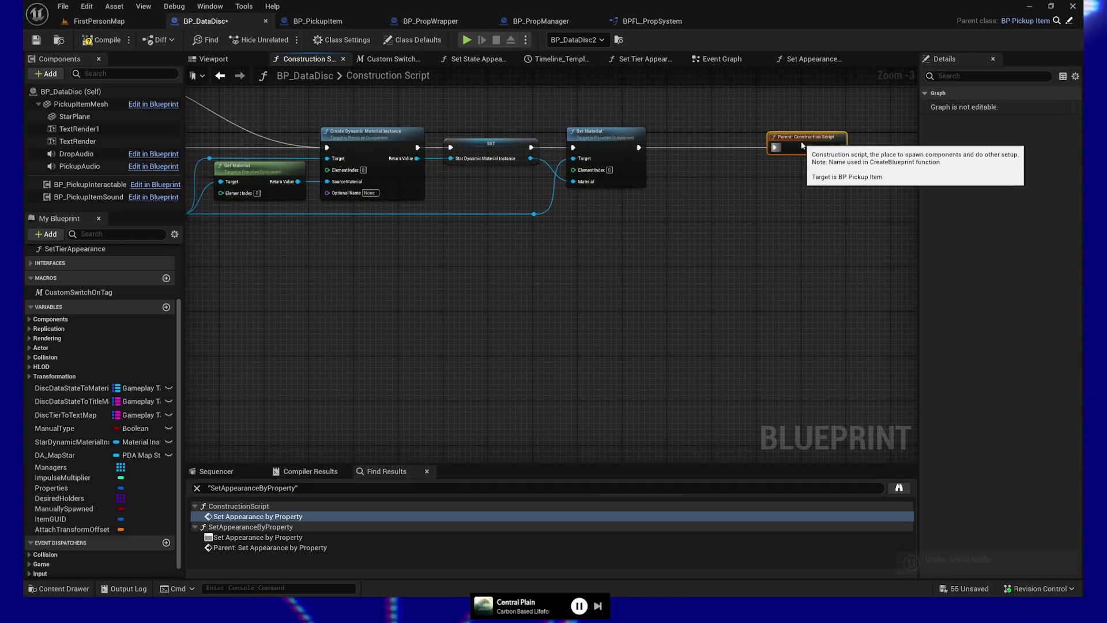
pyautogui.click(100, 41)
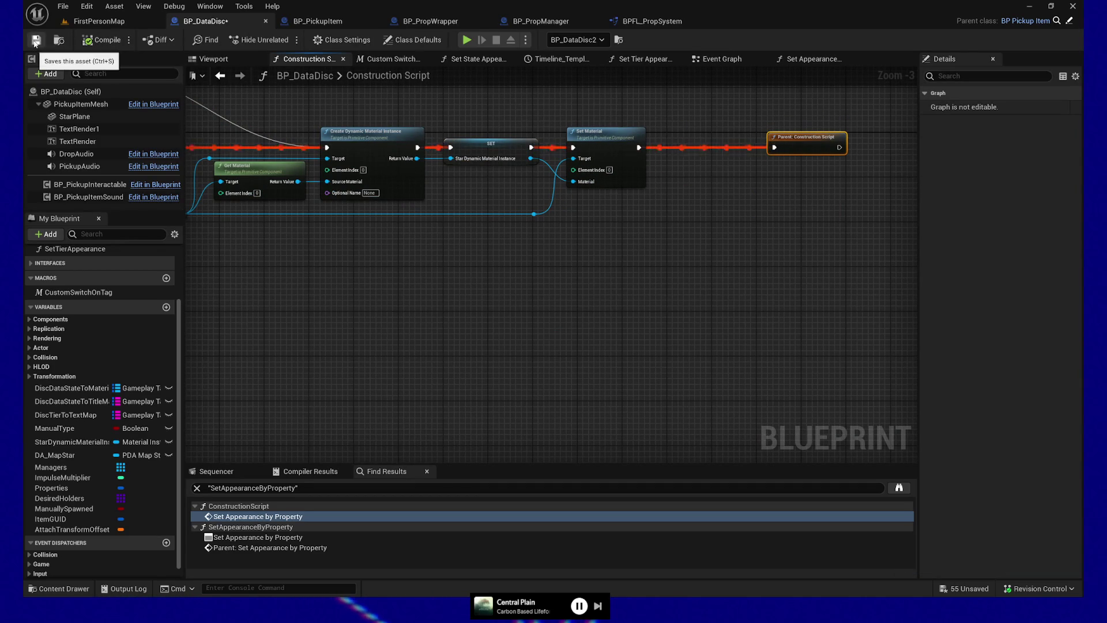
pyautogui.click(99, 21)
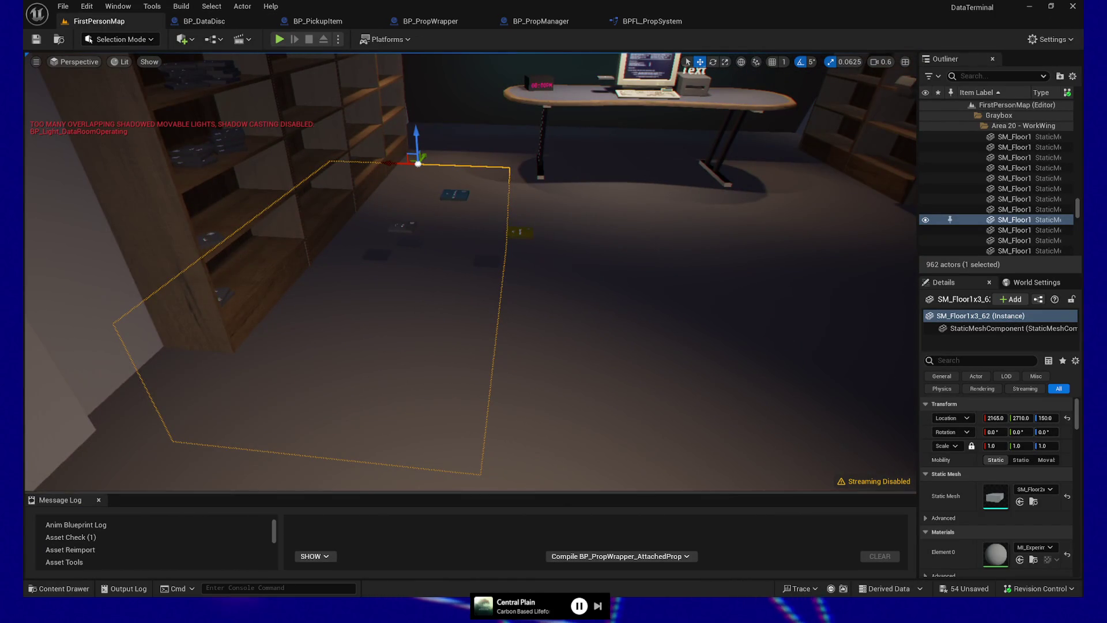
pyautogui.rightClick(550, 468)
pyautogui.click(597, 459)
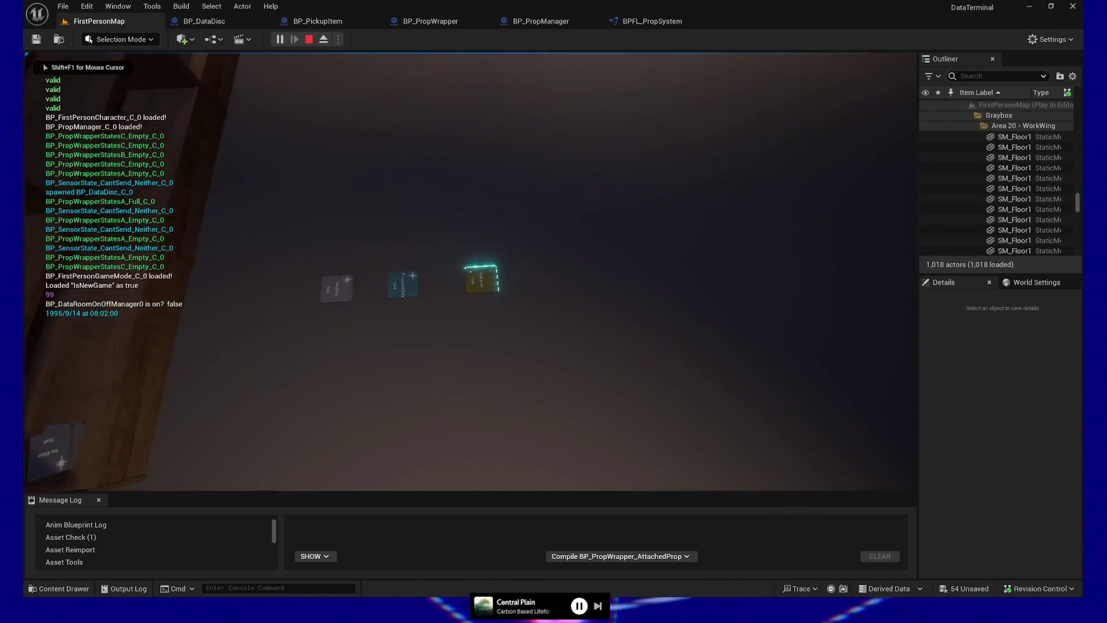
pyautogui.click(470, 272)
pyautogui.press('w')
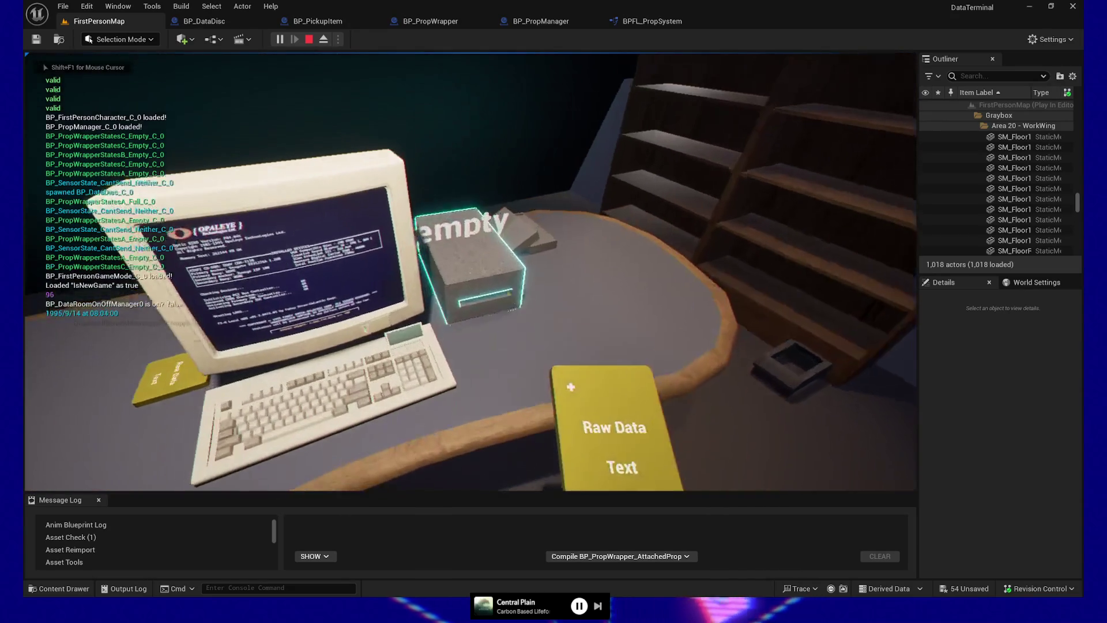
pyautogui.click(470, 271)
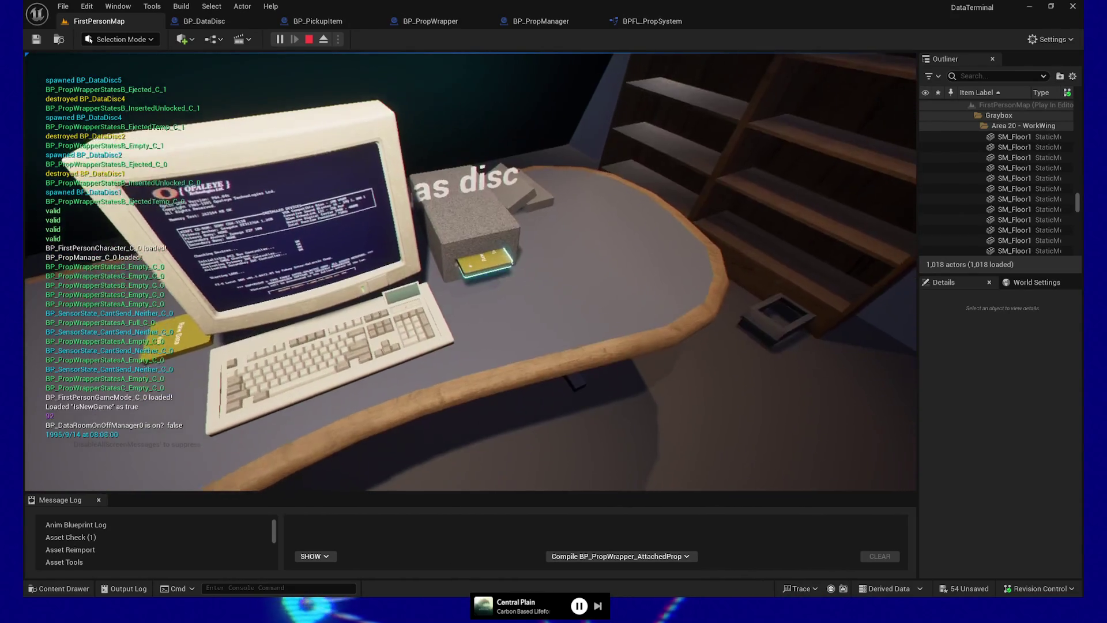
pyautogui.click(471, 271)
pyautogui.moveTo(470, 271)
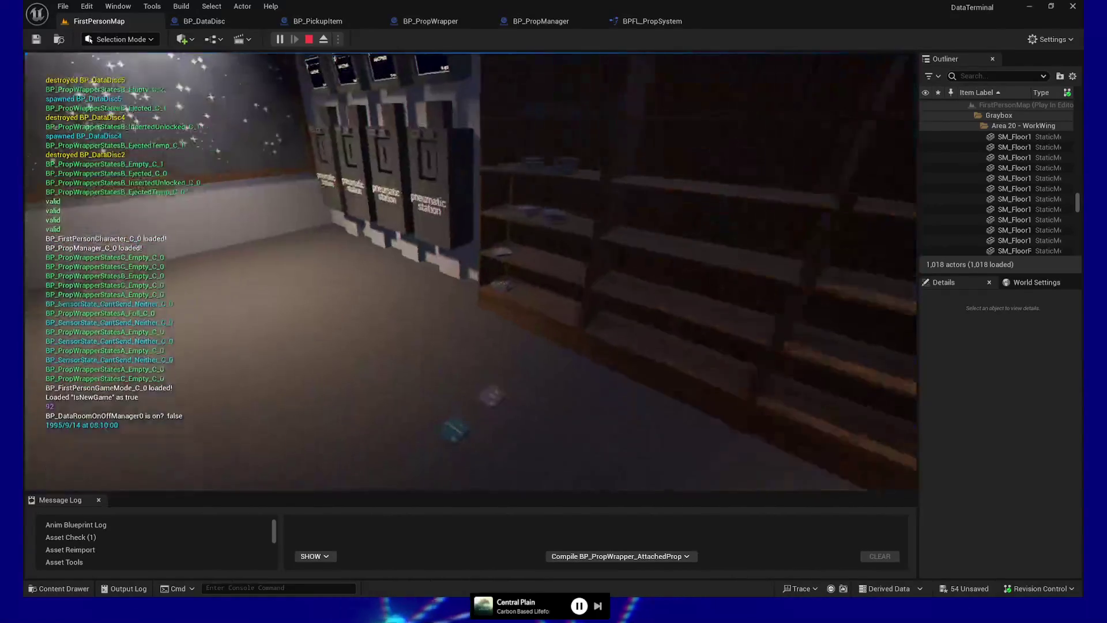
pyautogui.press('w')
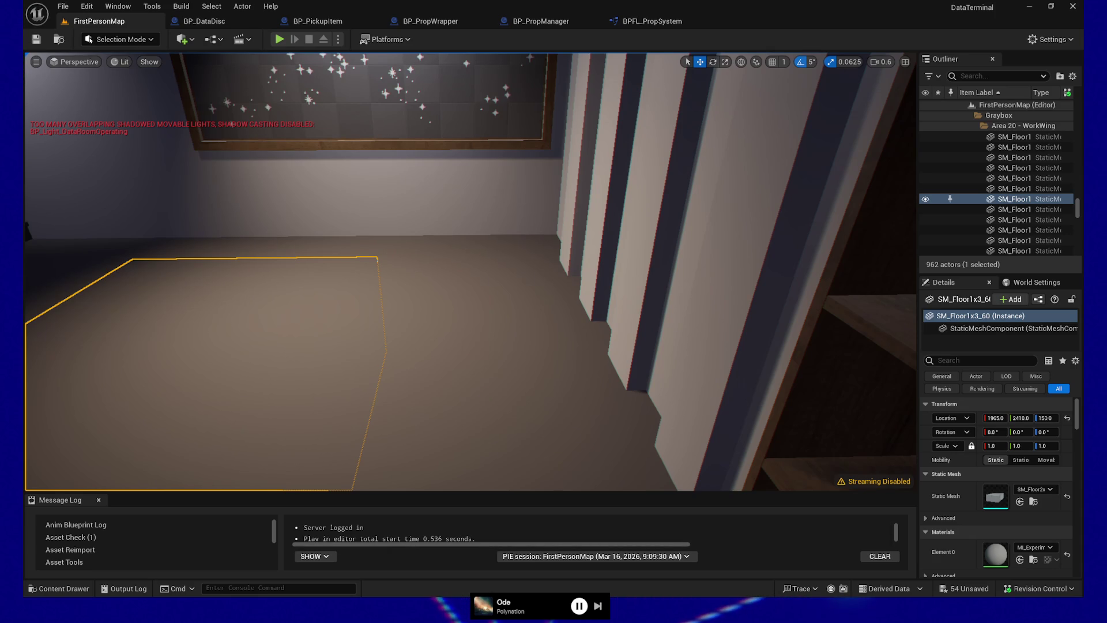
pyautogui.rightClick(481, 57)
pyautogui.click(524, 390)
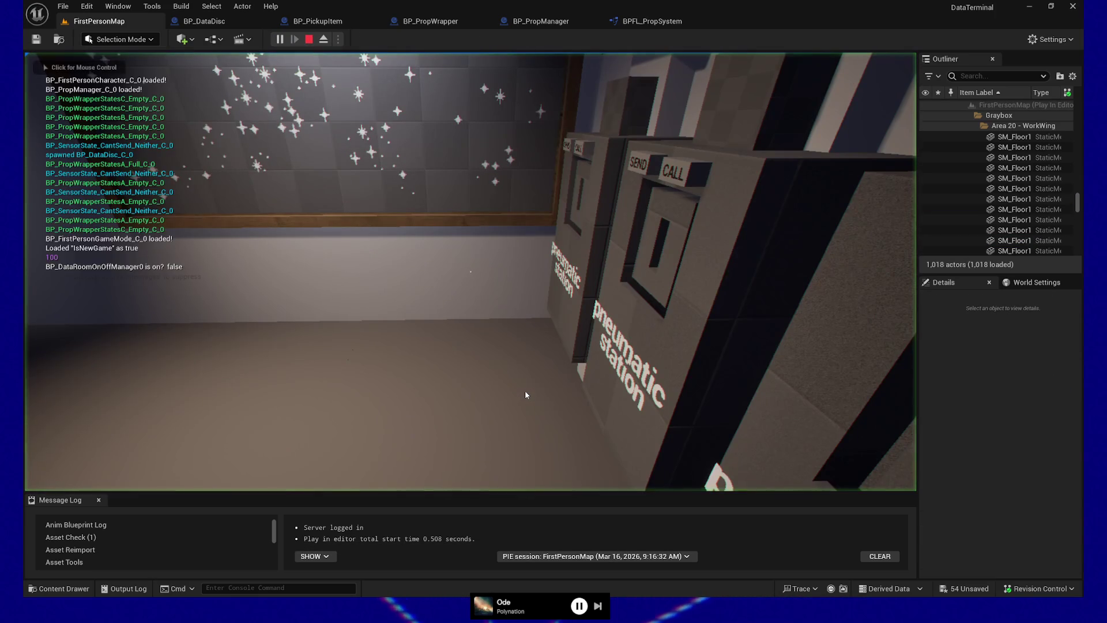
# Walk through the shelf room, terminal racks and lit corridor to the door with the cyan panel
pyautogui.click(524, 395)
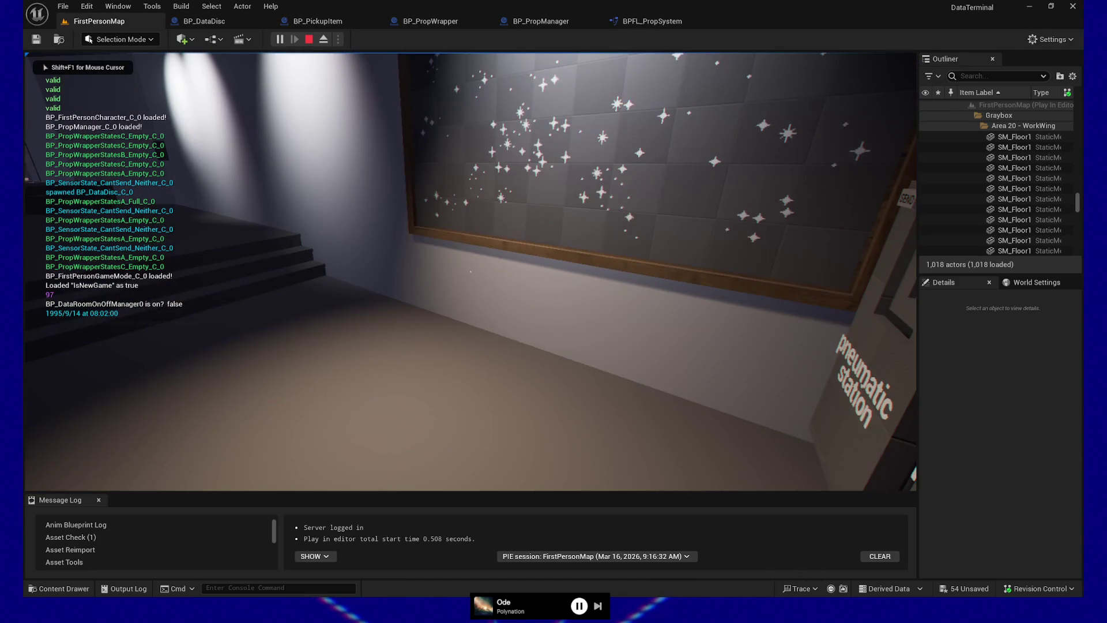
pyautogui.press('w')
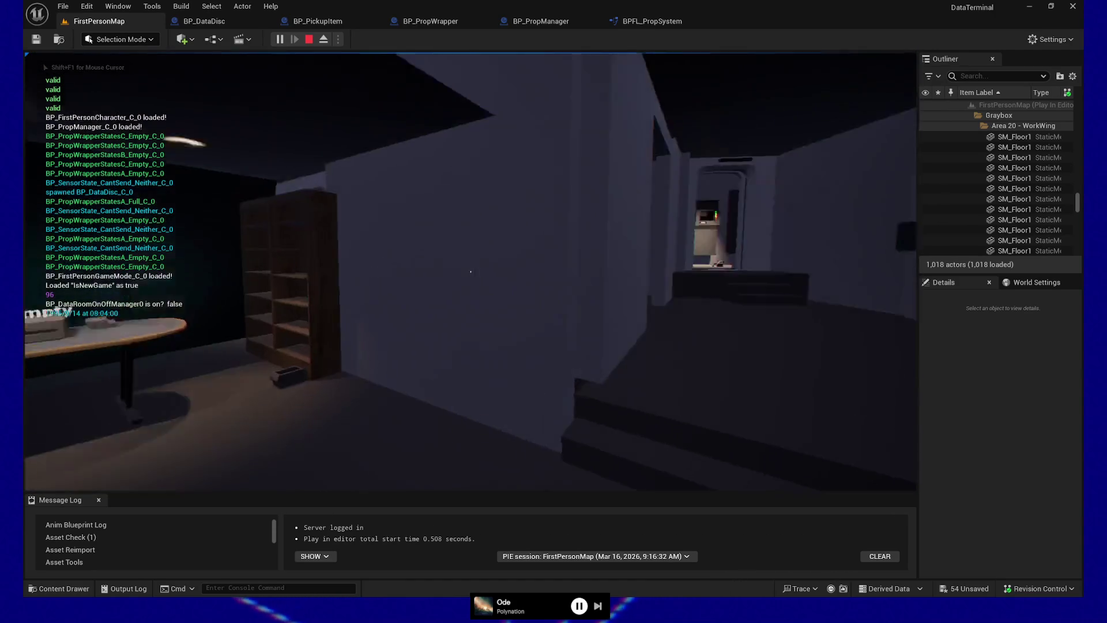
pyautogui.press('f')
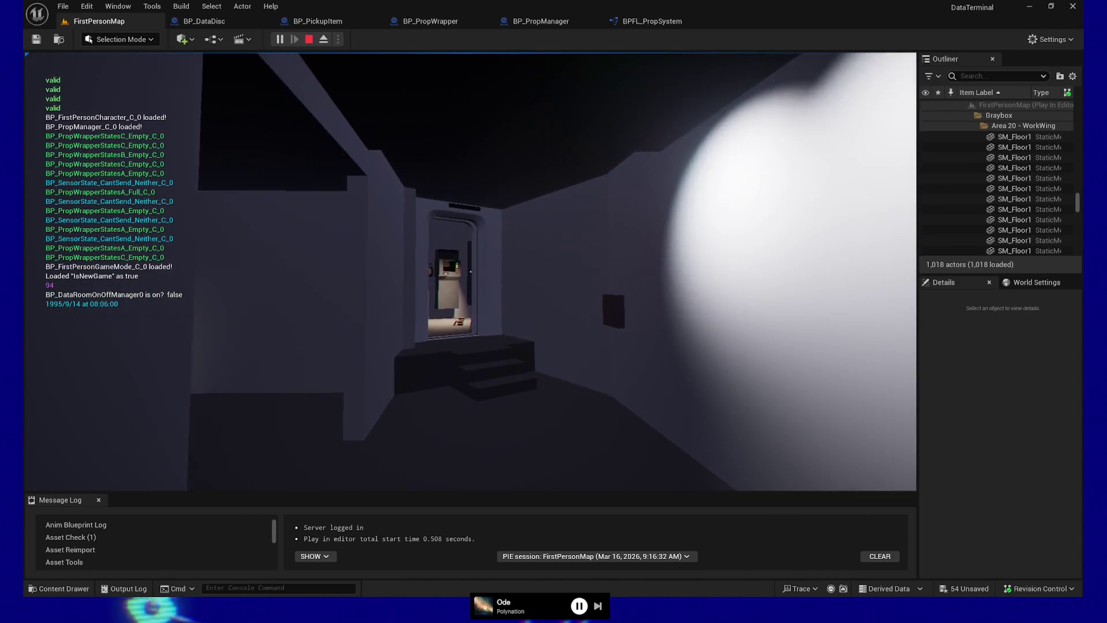
pyautogui.press('w')
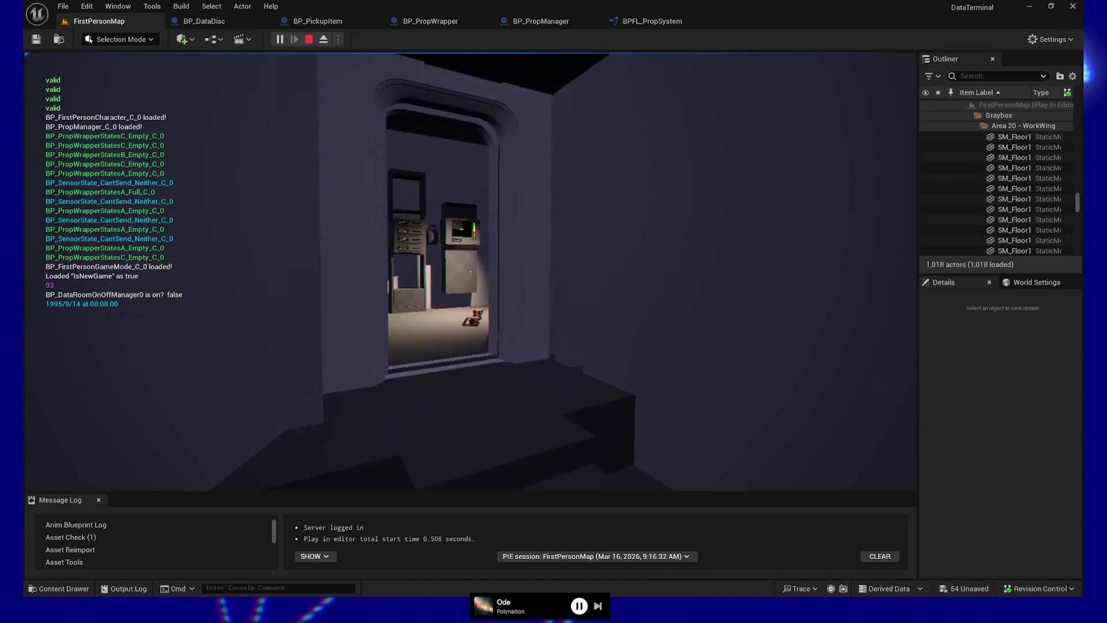
pyautogui.press('w')
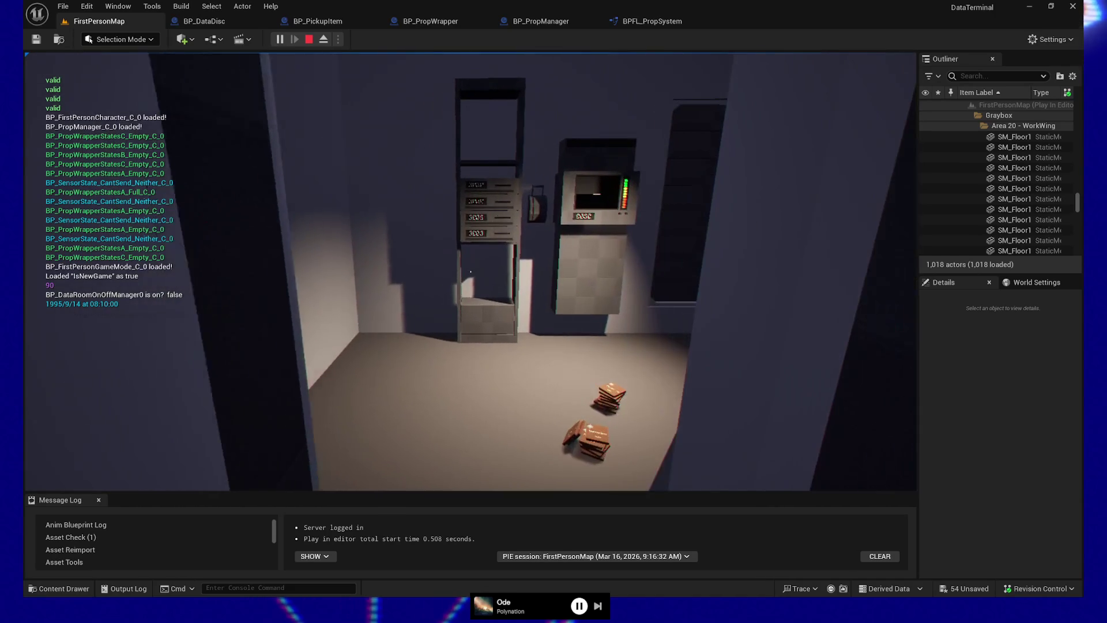
pyautogui.press('a')
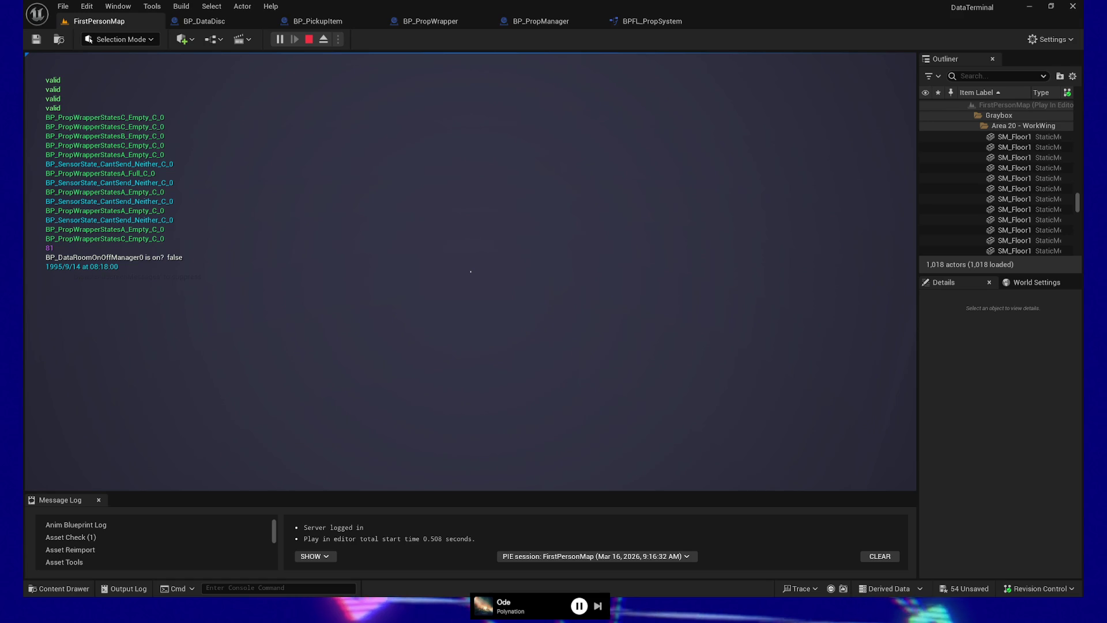
pyautogui.press('d')
pyautogui.press('w')
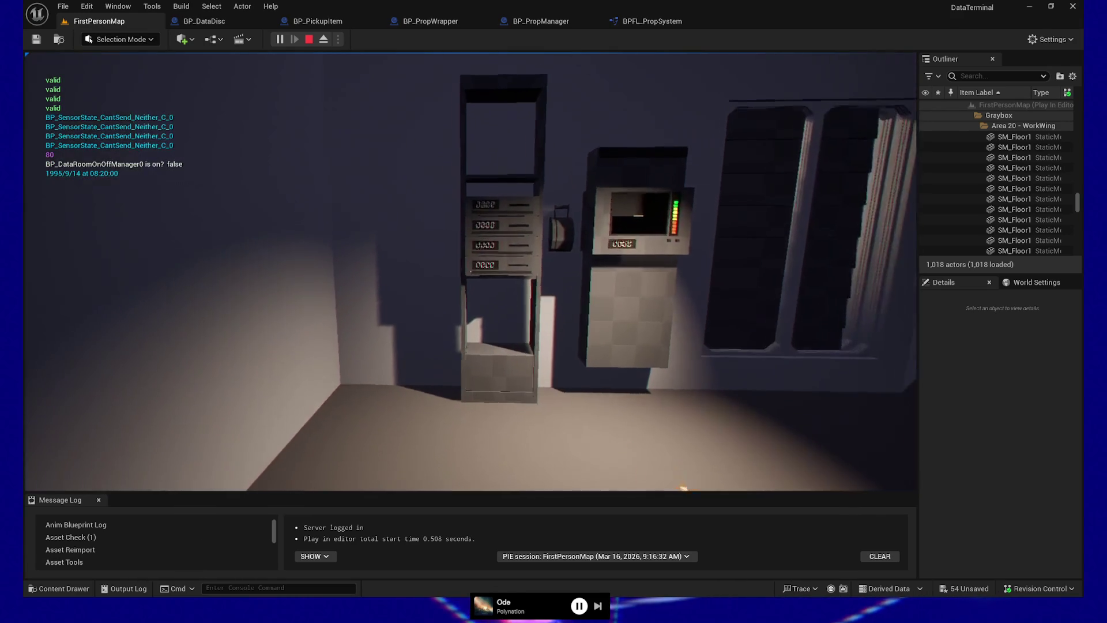
pyautogui.press('w')
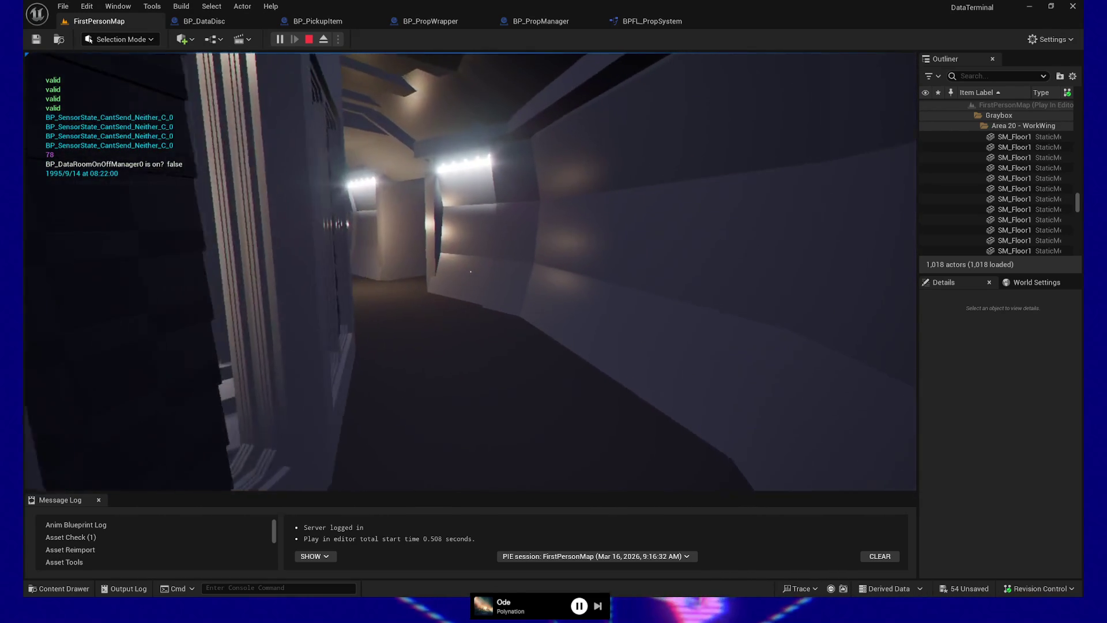
pyautogui.press('w')
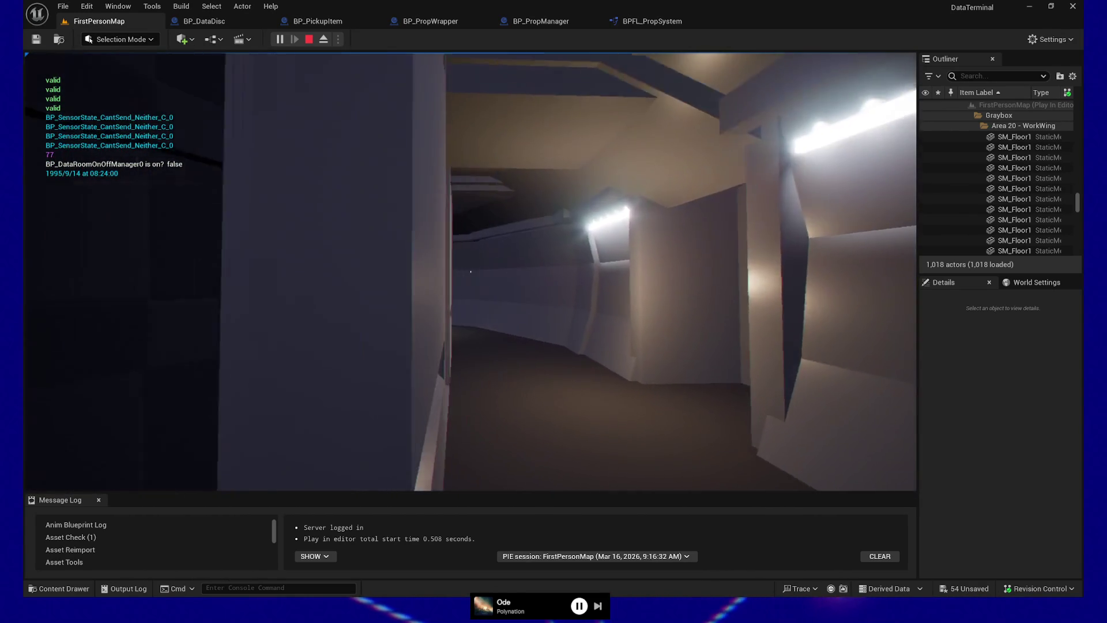
pyautogui.press('w')
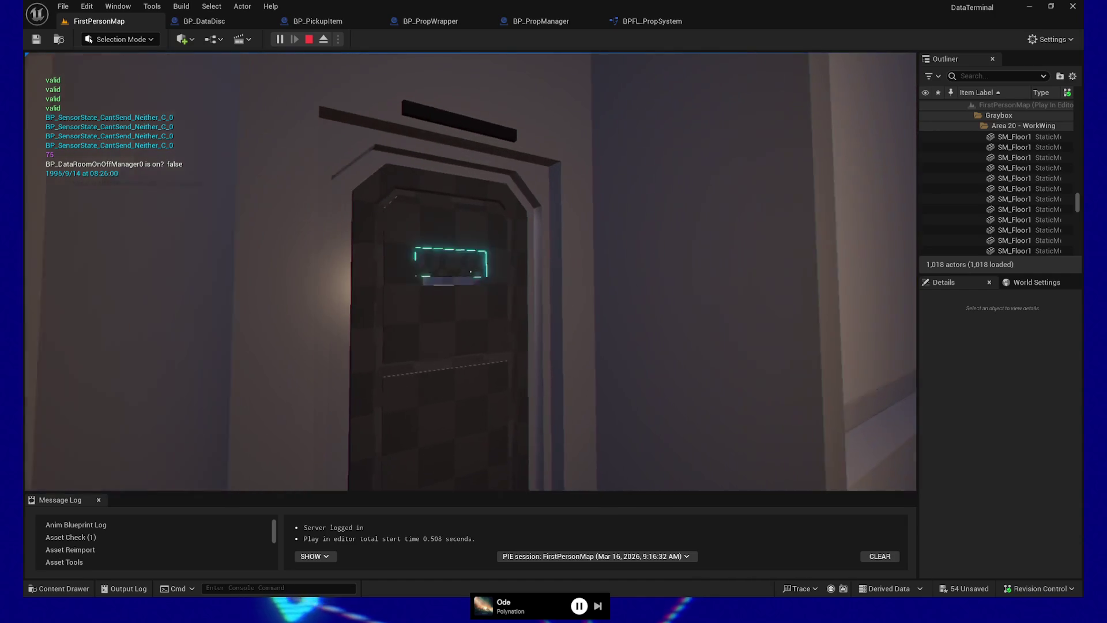
# Cross the pillared room, open the door into the lounge, and look up at the item teleporter
pyautogui.press('s')
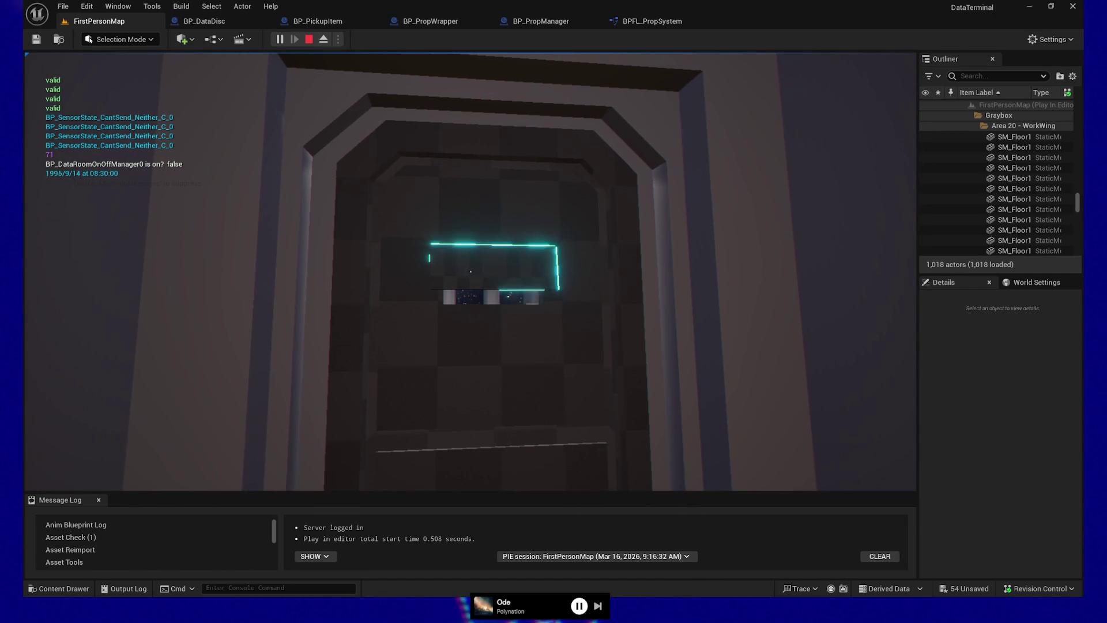
pyautogui.press('w')
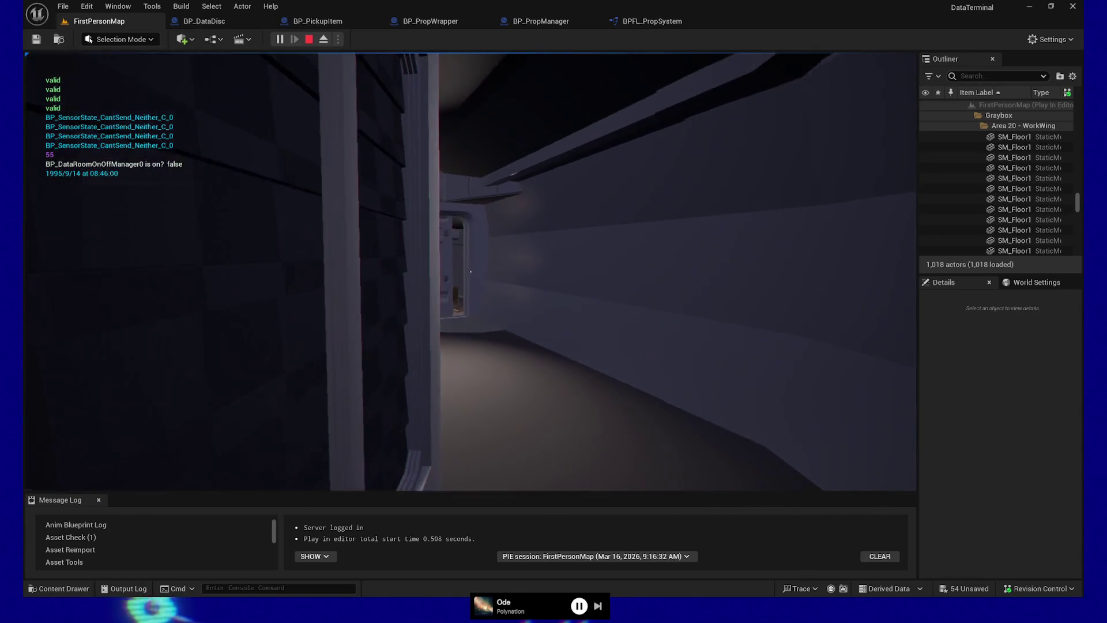
pyautogui.press('w')
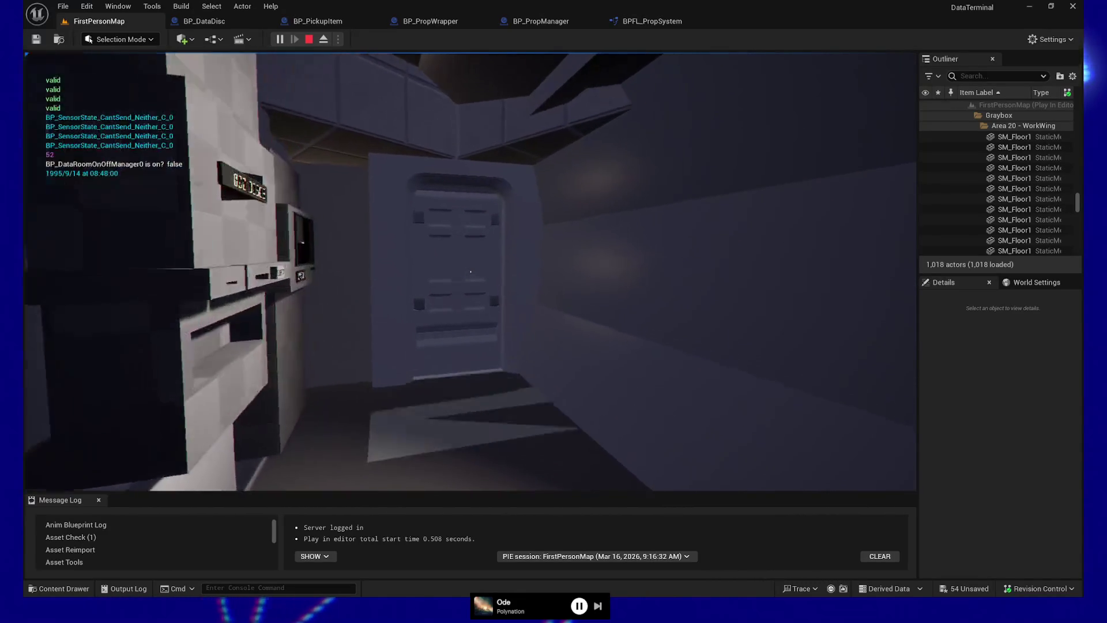
pyautogui.press('w')
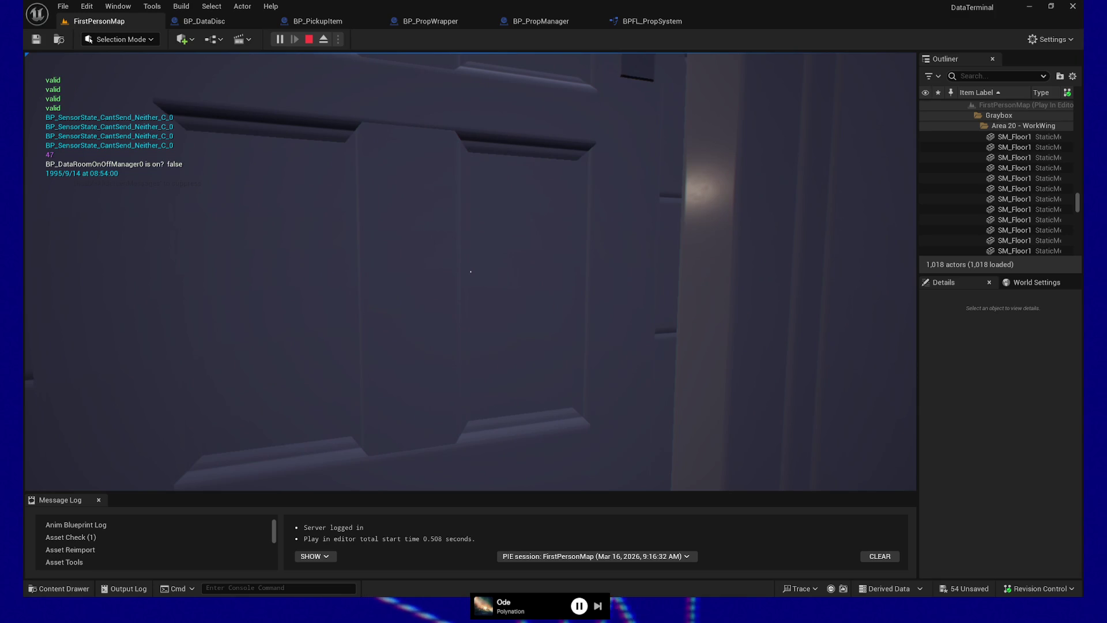
pyautogui.press('e')
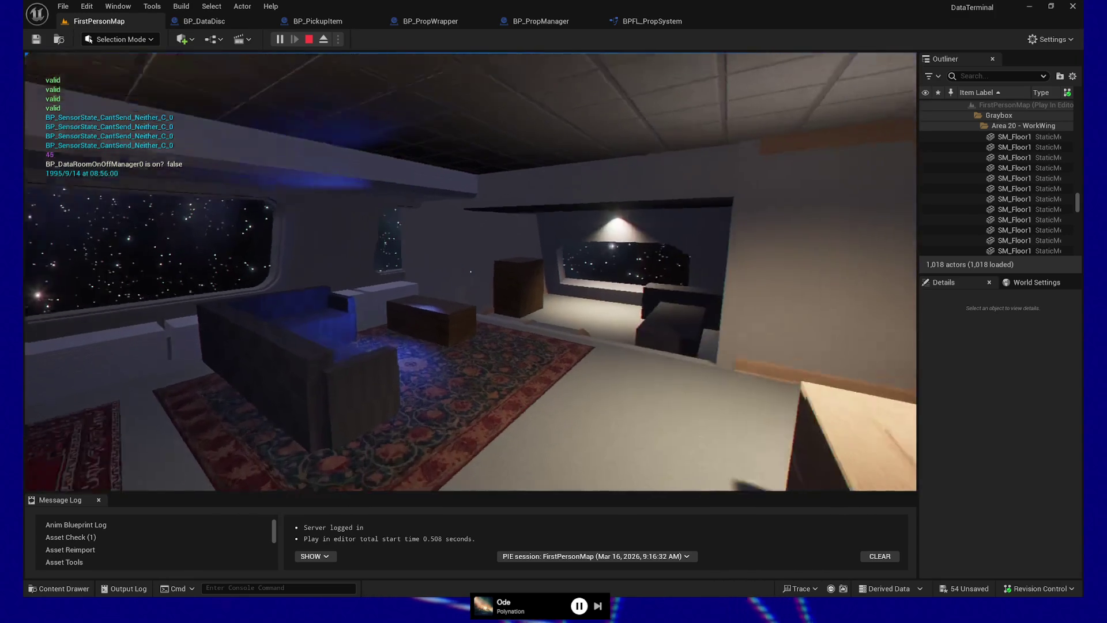
pyautogui.moveTo(470, 271)
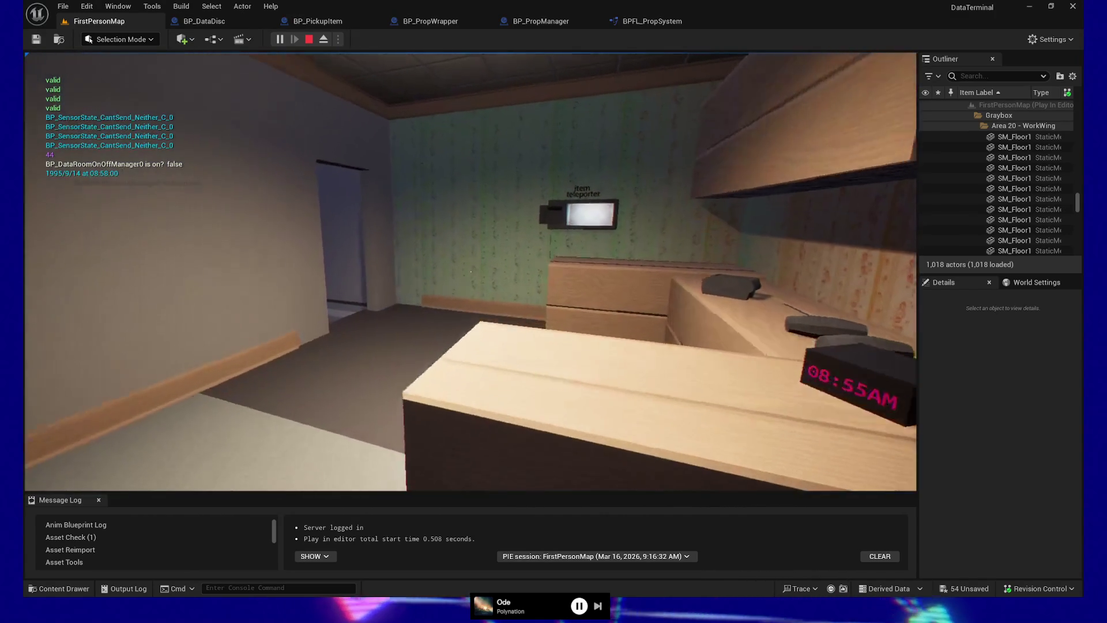
pyautogui.press('w')
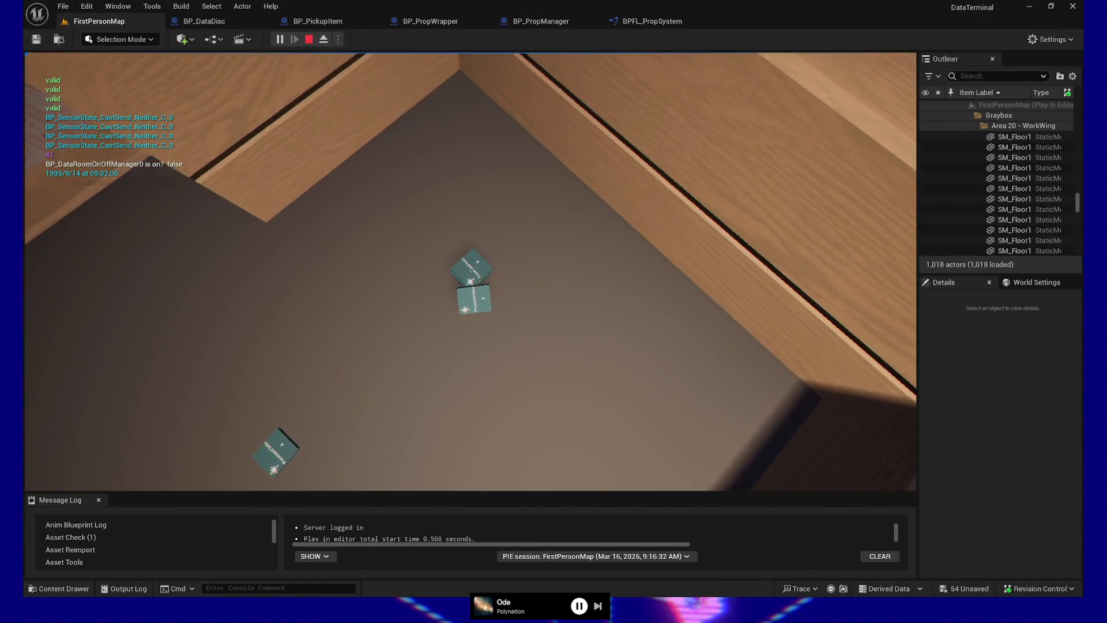
pyautogui.press('w')
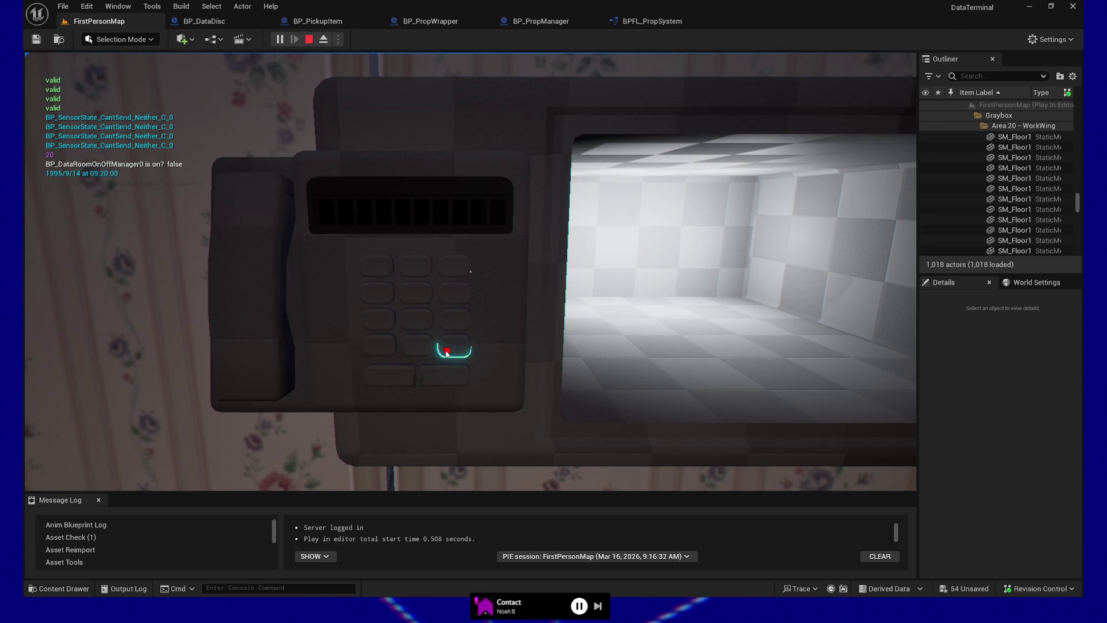
# Detach from the player to reposition the camera at the keypad, then resume control
pyautogui.press('F8')
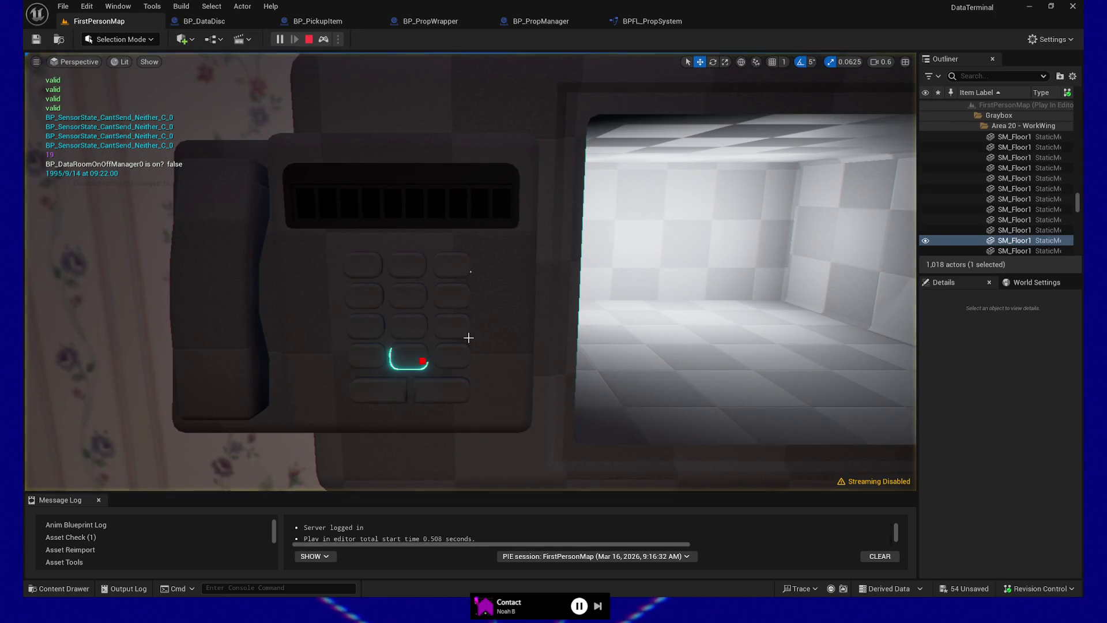
pyautogui.click(467, 333)
pyautogui.moveTo(467, 334)
pyautogui.mouseDown()
pyautogui.moveTo(444, 438)
pyautogui.moveTo(429, 288)
pyautogui.moveTo(436, 295)
pyautogui.mouseUp()
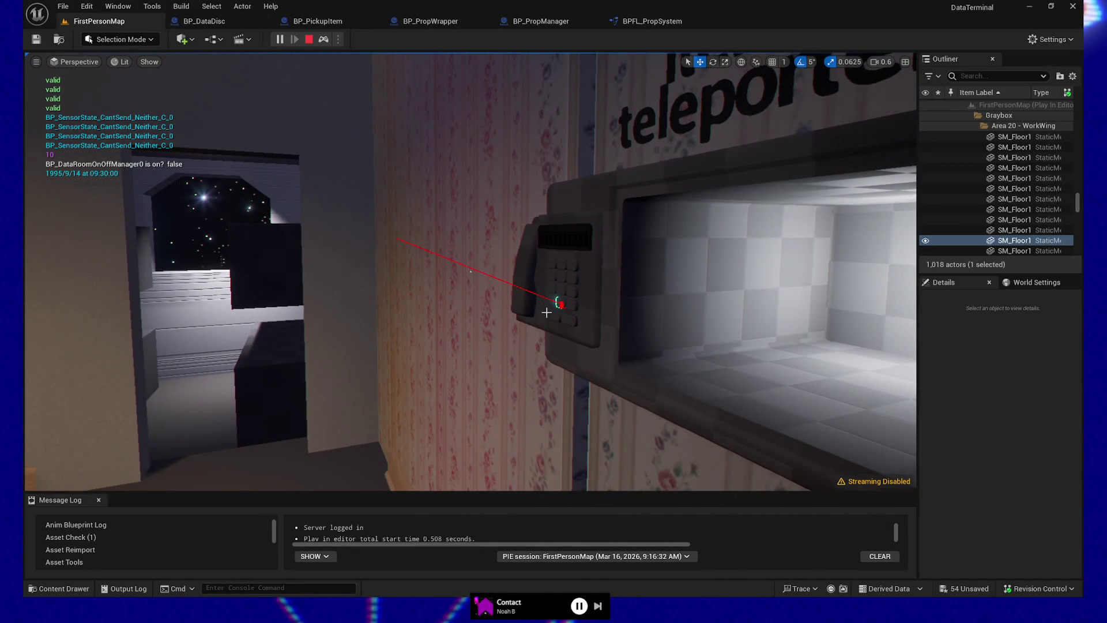
pyautogui.press('F8')
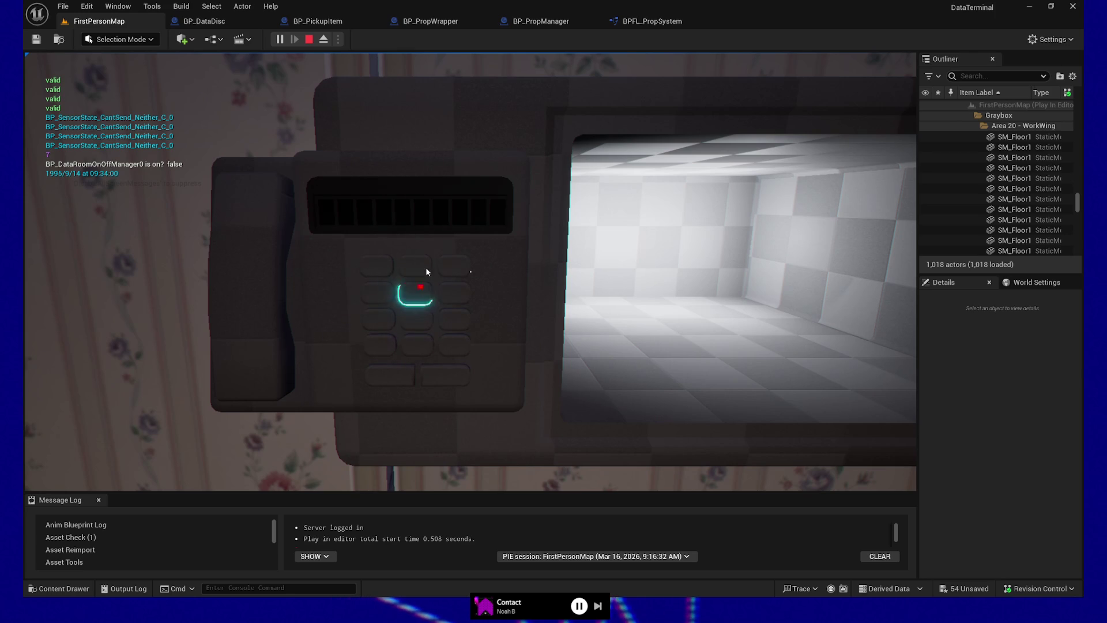
# Enter 5 repeatedly on the teleporter keypad past the address limit, then step back
pyautogui.doubleClick(418, 296)
pyautogui.tripleClick(419, 297)
pyautogui.click(418, 296)
pyautogui.tripleClick(413, 334)
pyautogui.doubleClick(411, 341)
pyautogui.rightClick(411, 342)
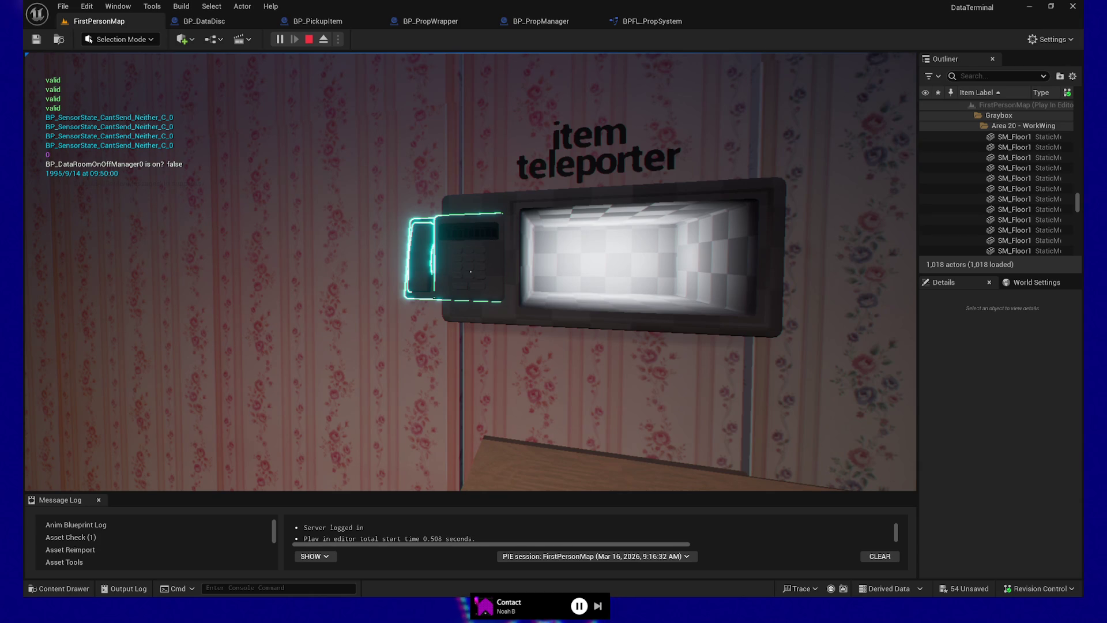
# Walk up to the counter and interact with the teleporter's keypad terminal
pyautogui.press('w')
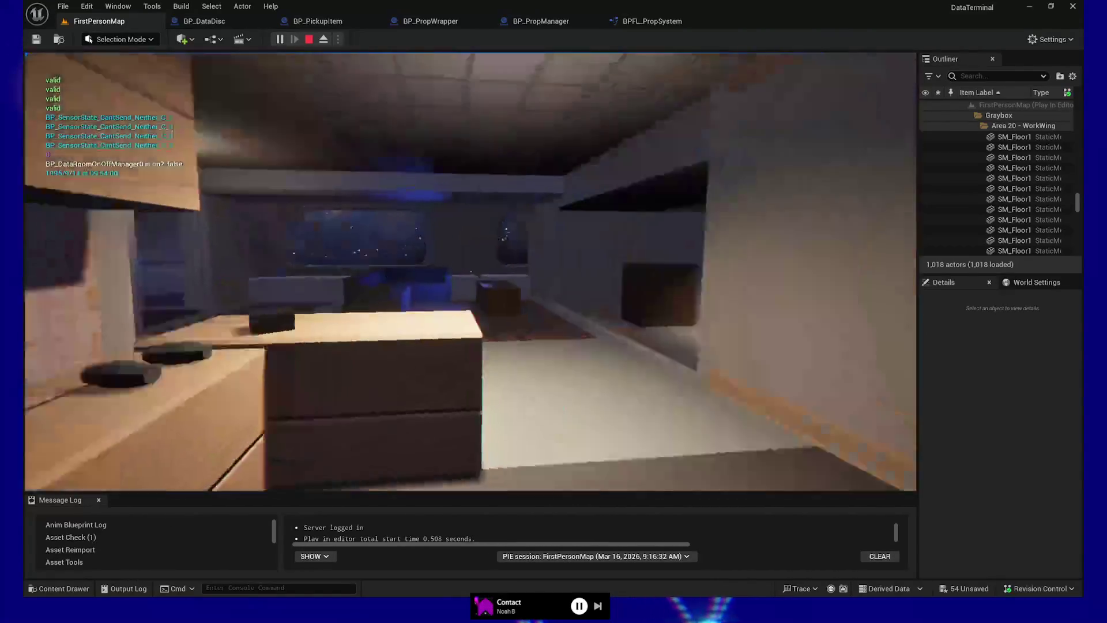
pyautogui.press('e')
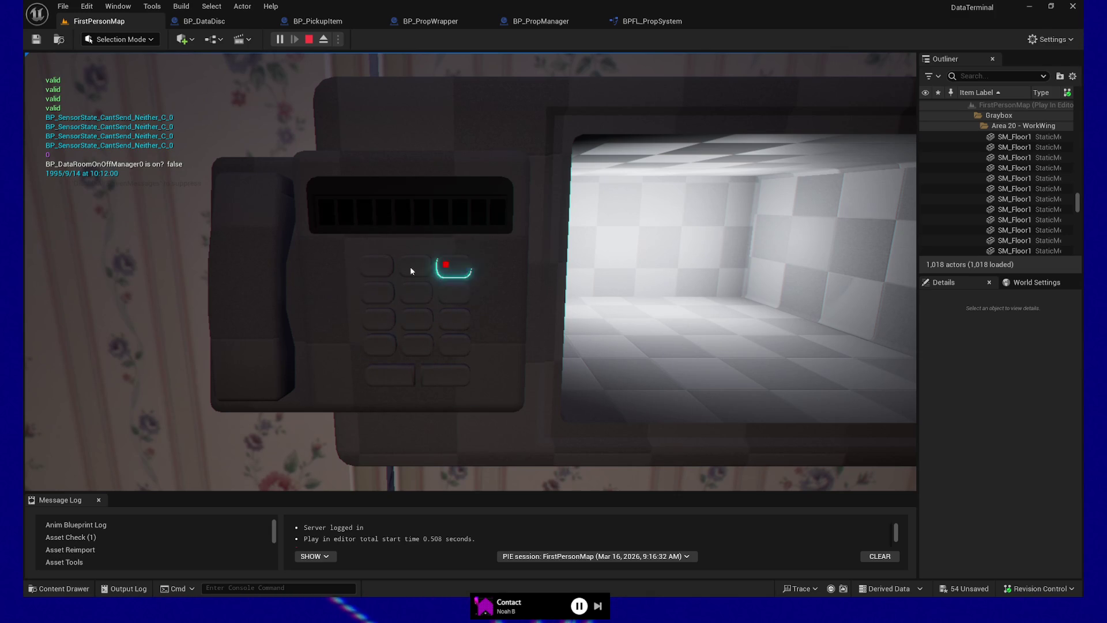
pyautogui.click(436, 259)
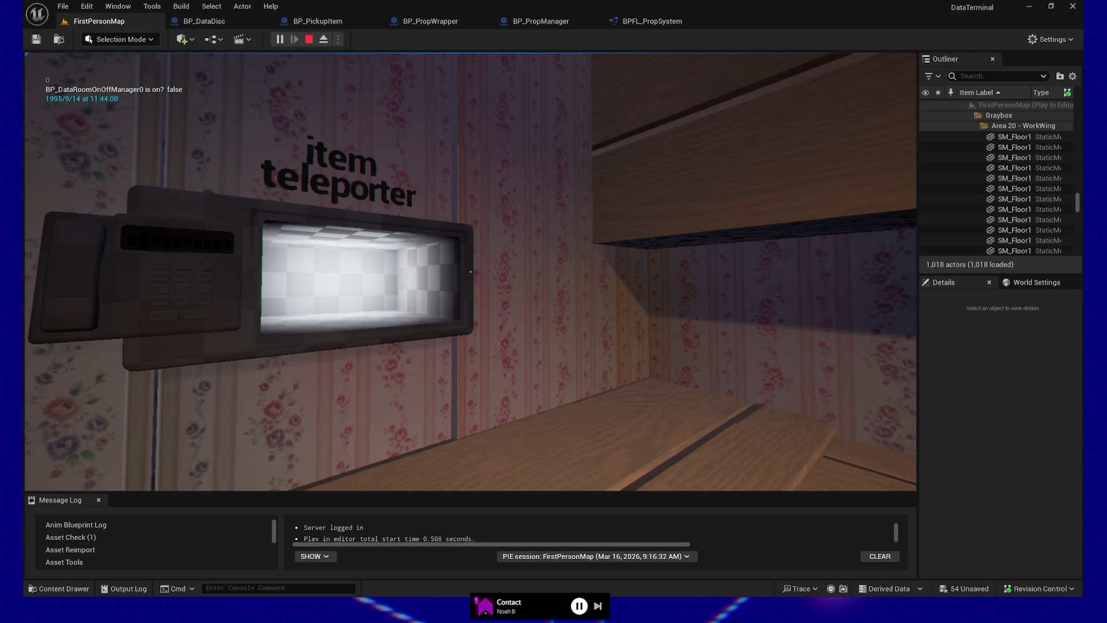
# Pause the play test near the item teleporter to bring up the Game Paused menu
pyautogui.press('Escape')
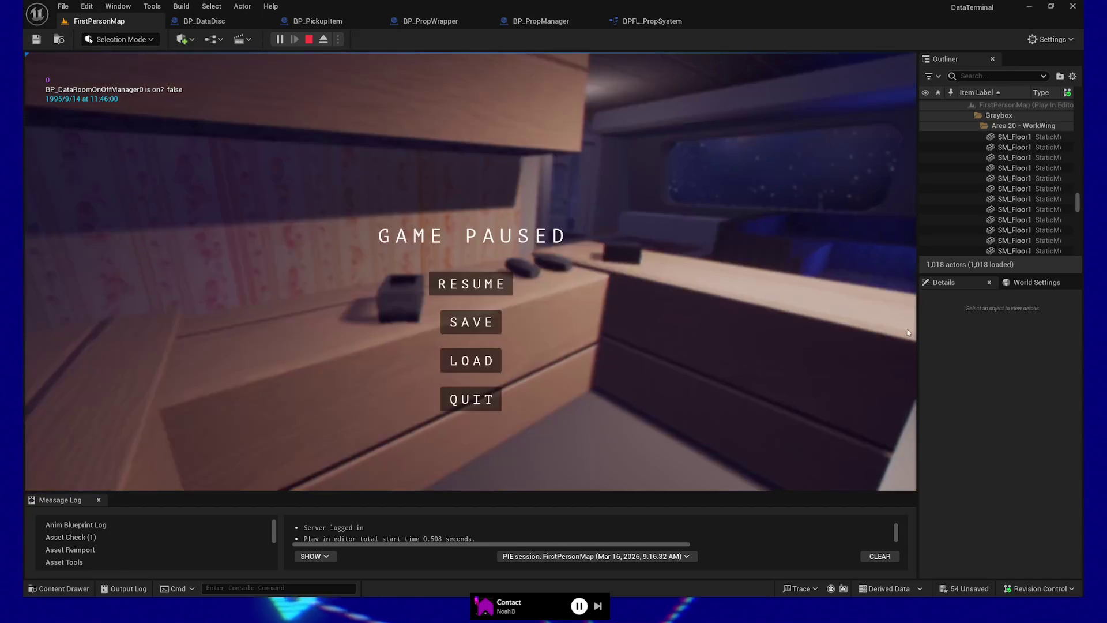
# End the play test and jump to the Set Simulate Physics node flagged by the runtime error
pyautogui.click(465, 404)
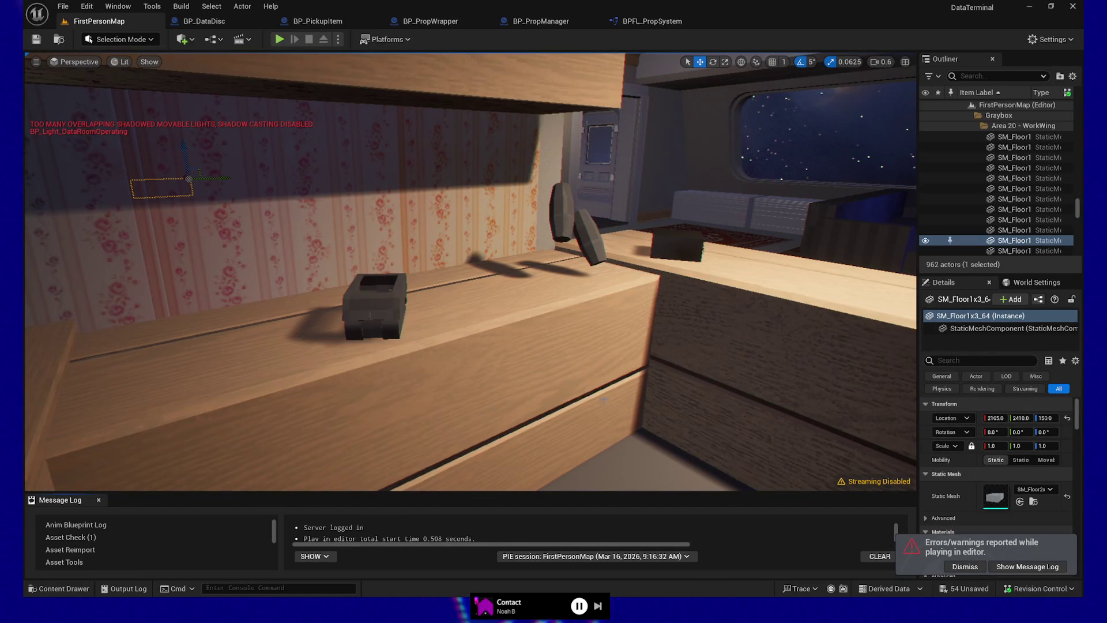
pyautogui.moveTo(152, 449)
pyautogui.mouseDown()
pyautogui.moveTo(144, 404)
pyautogui.moveTo(479, 491)
pyautogui.moveTo(480, 407)
pyautogui.mouseUp()
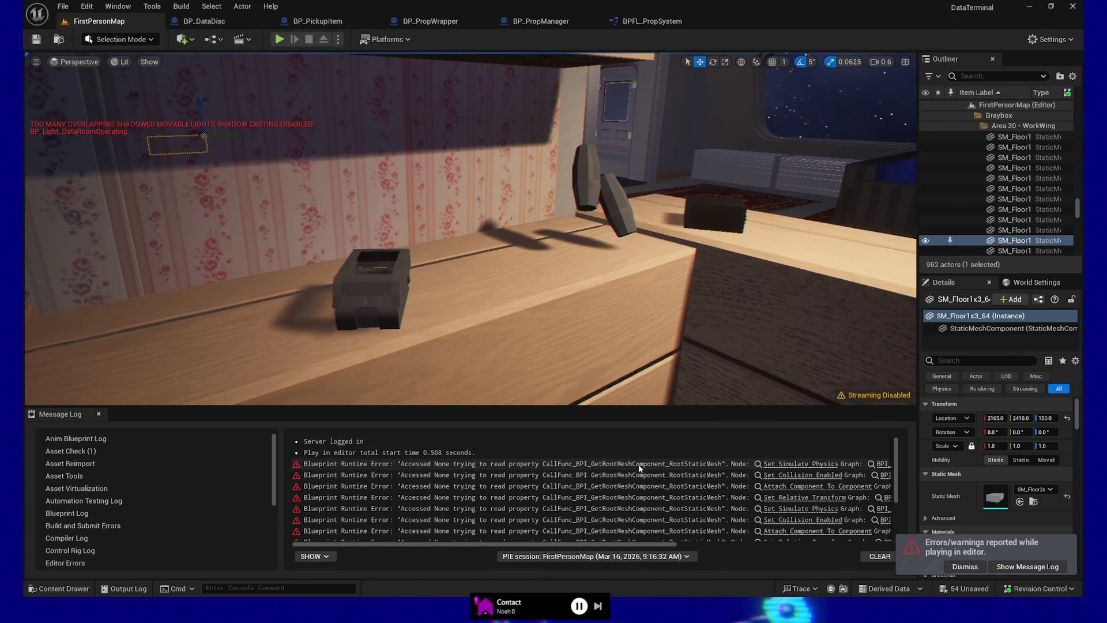
pyautogui.click(795, 464)
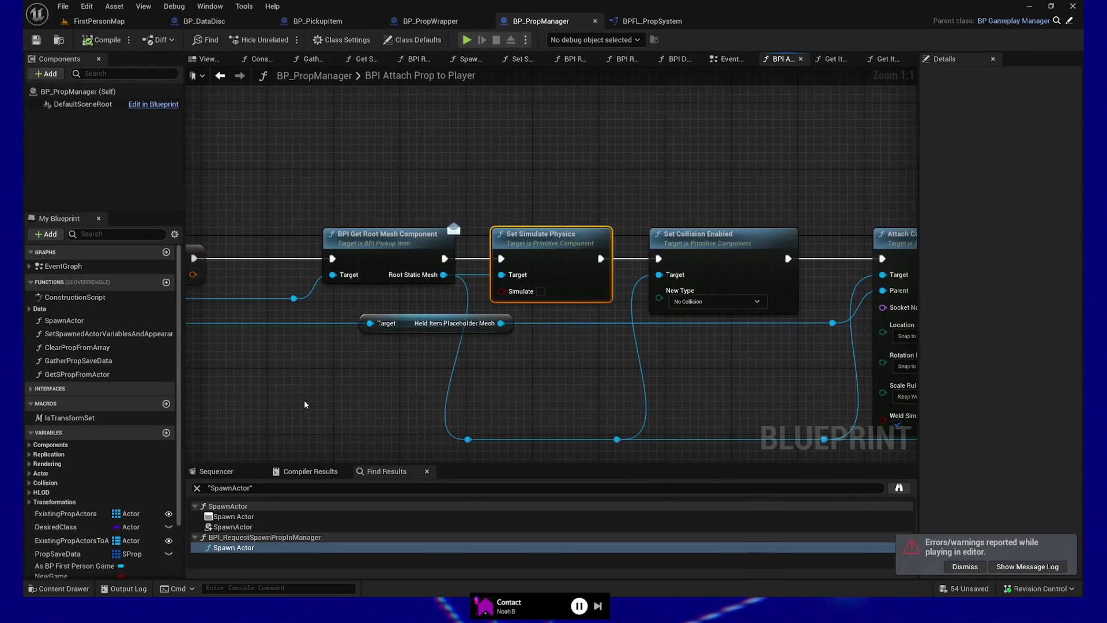
# Look over BP_PropManager's Attach Prop to Player graph, then view BP_PickupItem's Construction Script
pyautogui.moveTo(465, 371)
pyautogui.mouseDown()
pyautogui.moveTo(524, 370)
pyautogui.moveTo(474, 371)
pyautogui.mouseUp()
pyautogui.moveTo(590, 373); pyautogui.dragTo(372, 385)
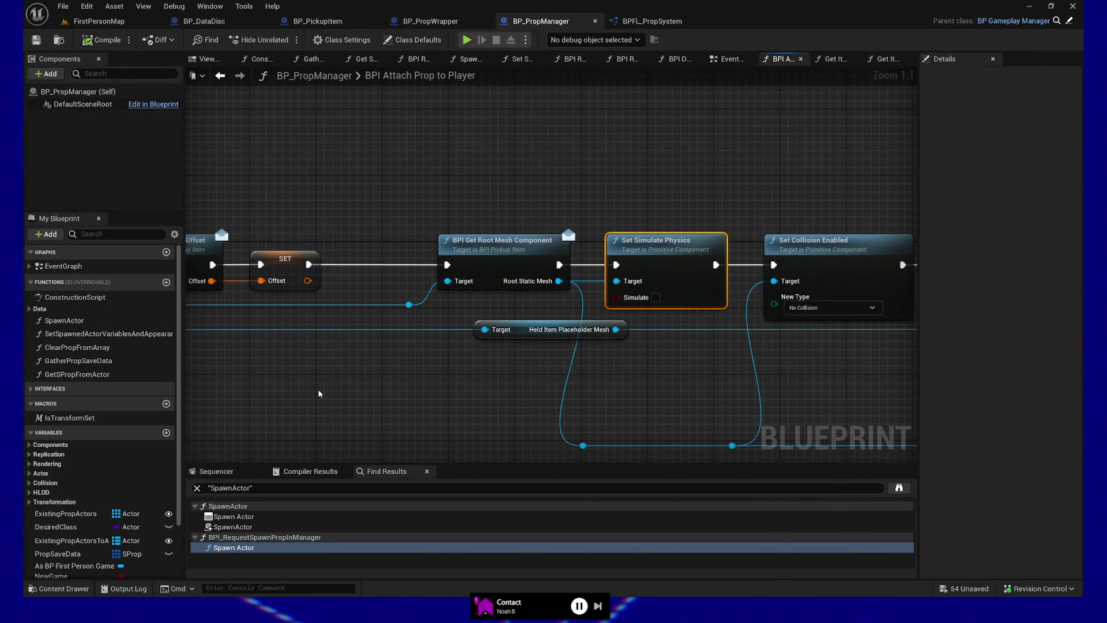
pyautogui.moveTo(290, 387); pyautogui.dragTo(622, 371)
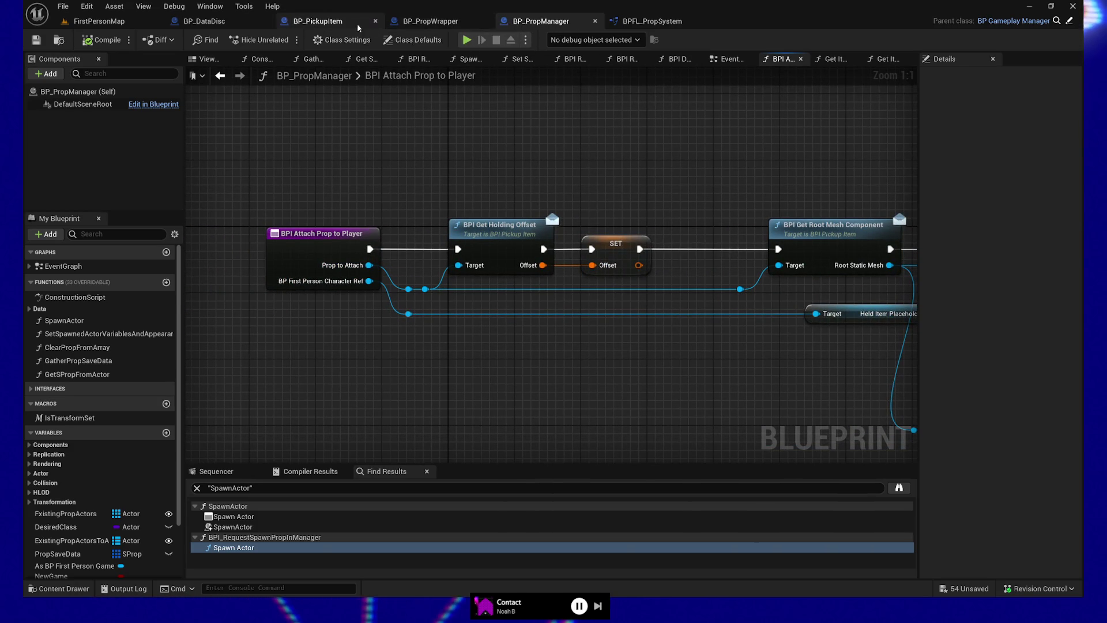
pyautogui.click(318, 21)
pyautogui.moveTo(633, 272)
pyautogui.mouseDown()
pyautogui.moveTo(411, 207)
pyautogui.moveTo(313, 199)
pyautogui.mouseUp()
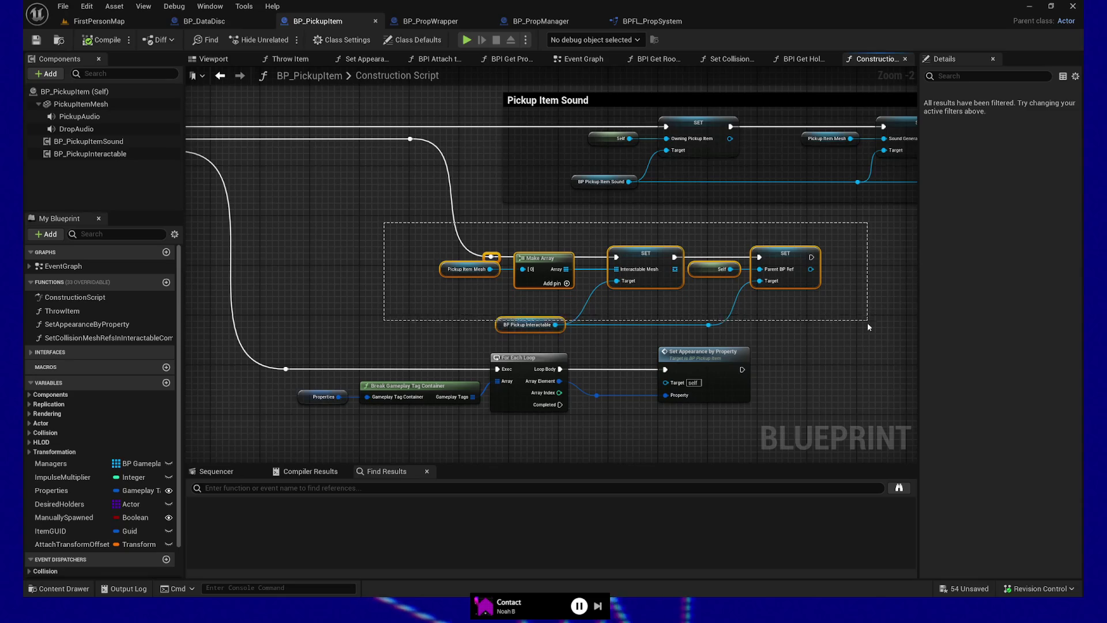
pyautogui.moveTo(327, 271)
pyautogui.mouseDown()
pyautogui.moveTo(560, 287)
pyautogui.moveTo(398, 240)
pyautogui.moveTo(334, 251)
pyautogui.mouseUp()
pyautogui.scroll(2, 446, 238)
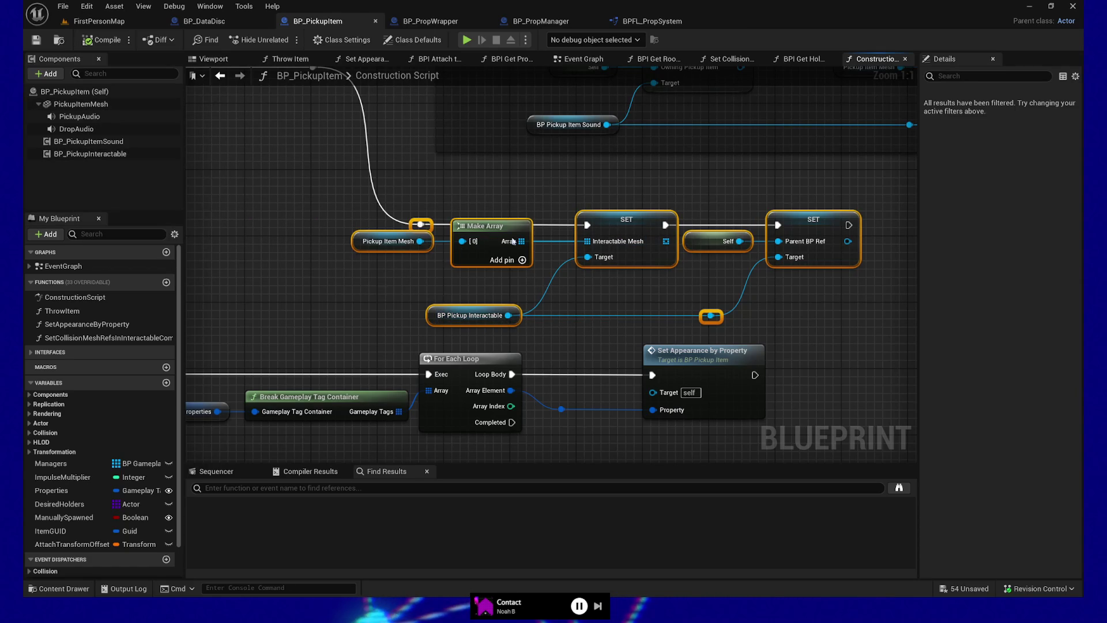
pyautogui.click(617, 240)
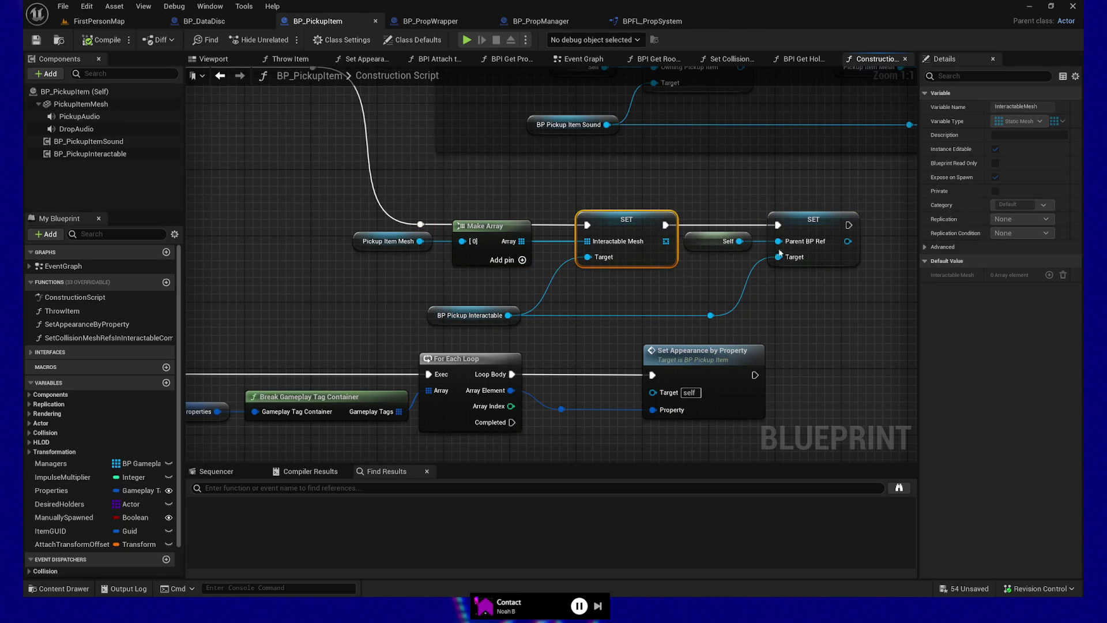
pyautogui.click(810, 230)
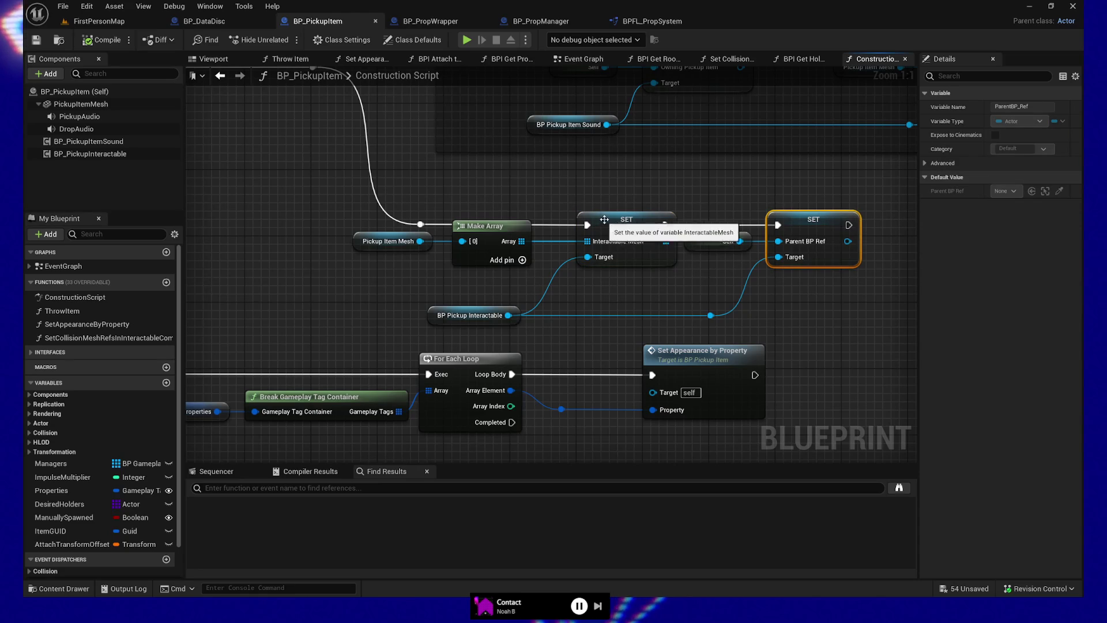
pyautogui.click(481, 314)
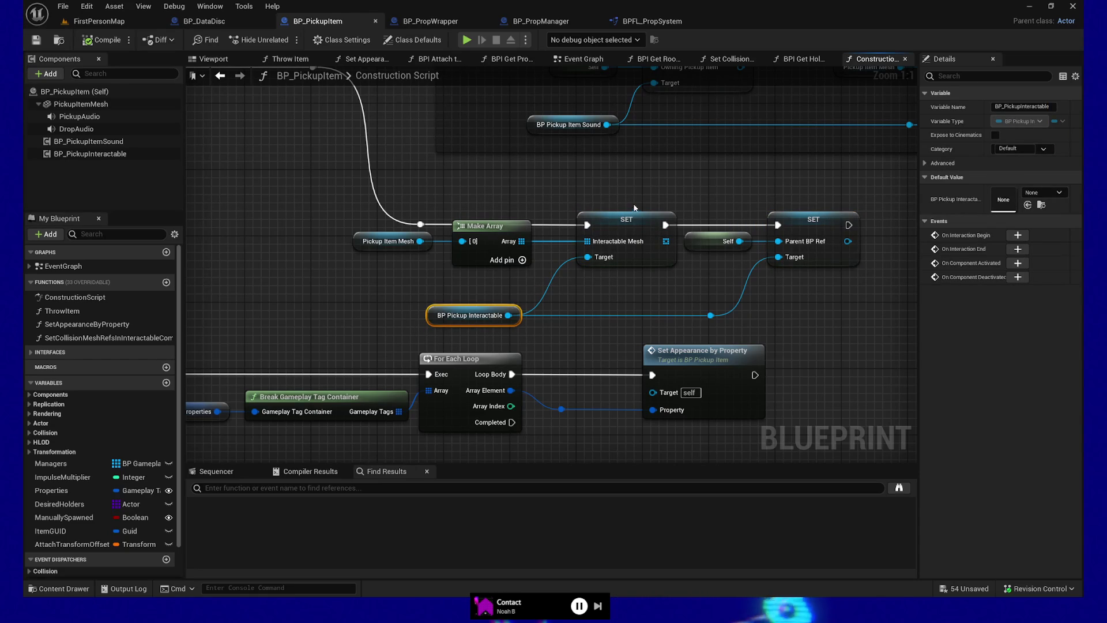
pyautogui.click(630, 218)
pyautogui.press('F9')
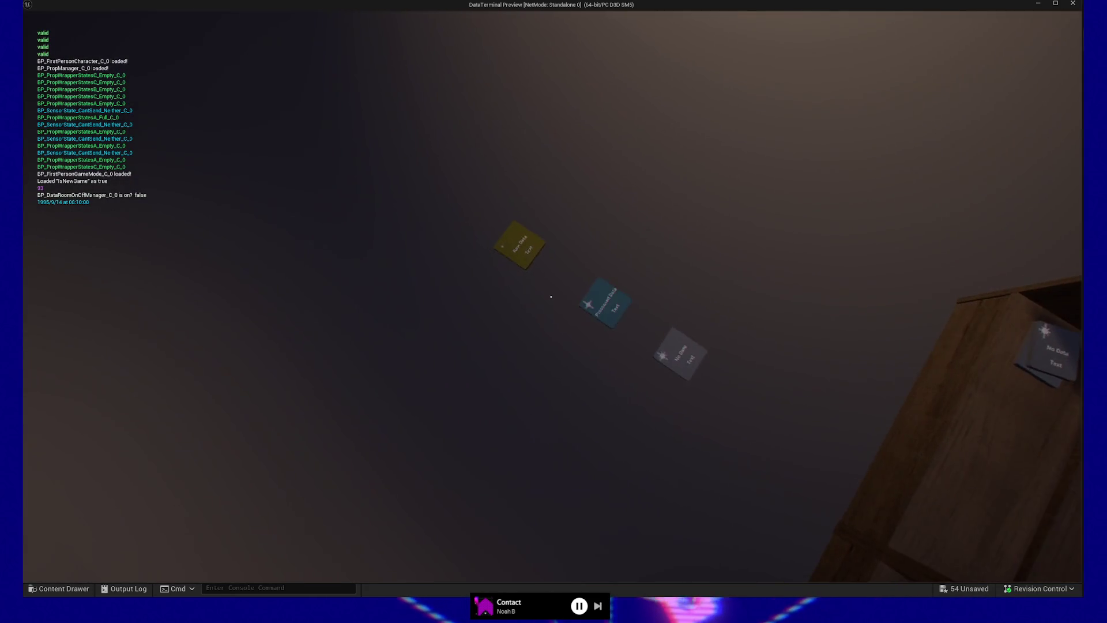
# Pause the standalone preview and quit back to the blueprint
pyautogui.press('Escape')
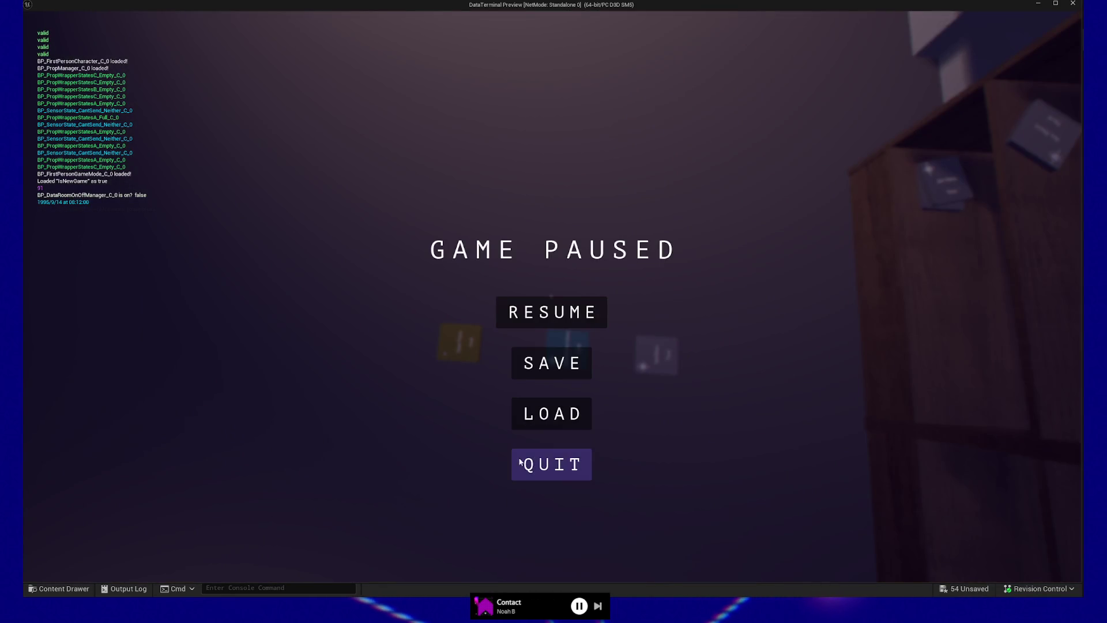
pyautogui.click(520, 462)
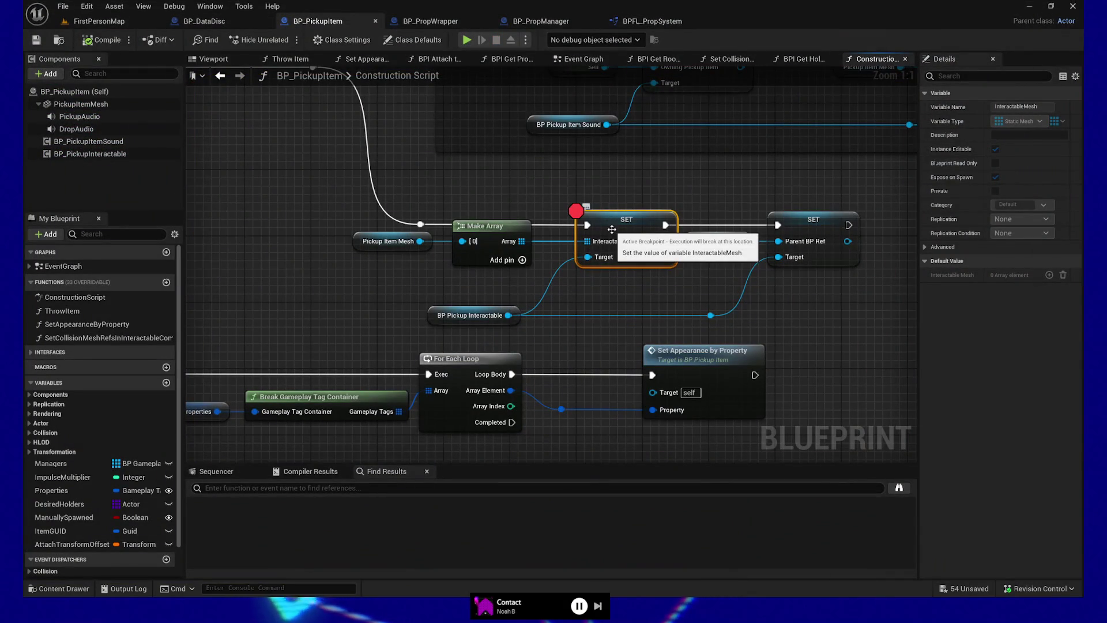
# Pan BP_PickupItem's Construction Script from the Pickup Item Sound comment to the Sequence node
pyautogui.moveTo(602, 184)
pyautogui.mouseDown()
pyautogui.moveTo(726, 263)
pyautogui.moveTo(496, 275)
pyautogui.mouseUp()
pyautogui.scroll(-2, 727, 262)
pyautogui.moveTo(723, 279)
pyautogui.mouseDown()
pyautogui.moveTo(584, 278)
pyautogui.moveTo(865, 271)
pyautogui.mouseUp()
pyautogui.moveTo(351, 262); pyautogui.dragTo(461, 259)
pyautogui.moveTo(576, 263); pyautogui.dragTo(668, 263)
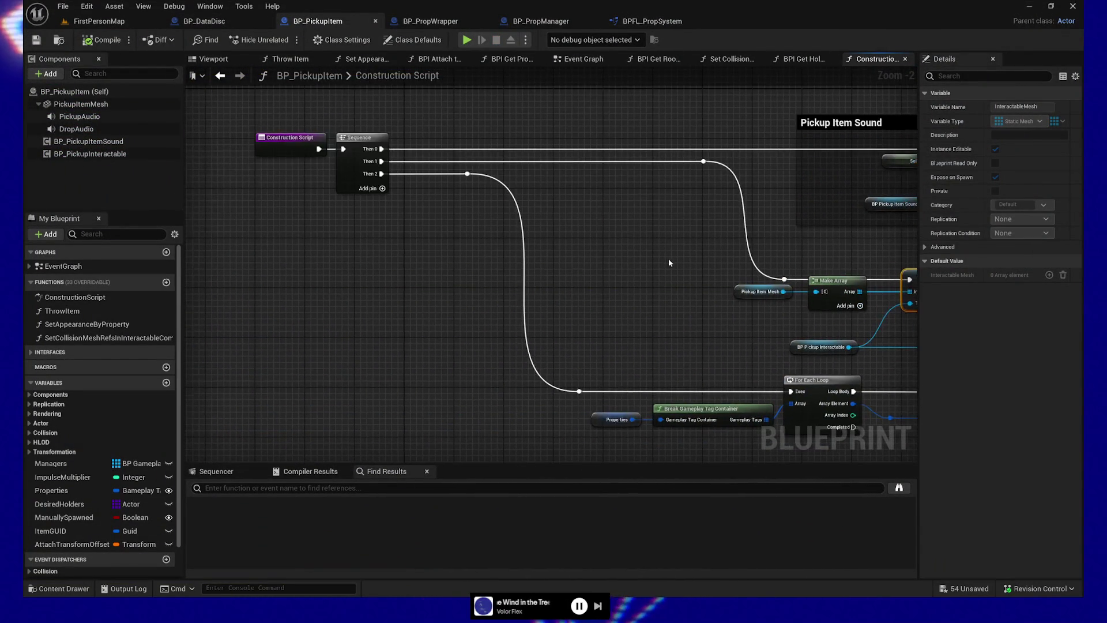
# Switch to BP_DataDisc and frame its Switch on Gameplay Tag and SET nodes
pyautogui.click(257, 20)
pyautogui.scroll(-1, 358, 285)
pyautogui.moveTo(330, 290); pyautogui.dragTo(580, 290)
pyautogui.moveTo(377, 334); pyautogui.dragTo(712, 324)
pyautogui.moveTo(463, 312)
pyautogui.mouseDown()
pyautogui.moveTo(563, 317)
pyautogui.moveTo(531, 316)
pyautogui.moveTo(648, 289)
pyautogui.moveTo(370, 324)
pyautogui.mouseUp()
pyautogui.scroll(3, 532, 316)
# Pan BP_DataDisc's Construction Script from the material setup nodes to the For Each Loop nodes
pyautogui.moveTo(551, 311); pyautogui.dragTo(427, 326)
pyautogui.moveTo(758, 326); pyautogui.dragTo(402, 340)
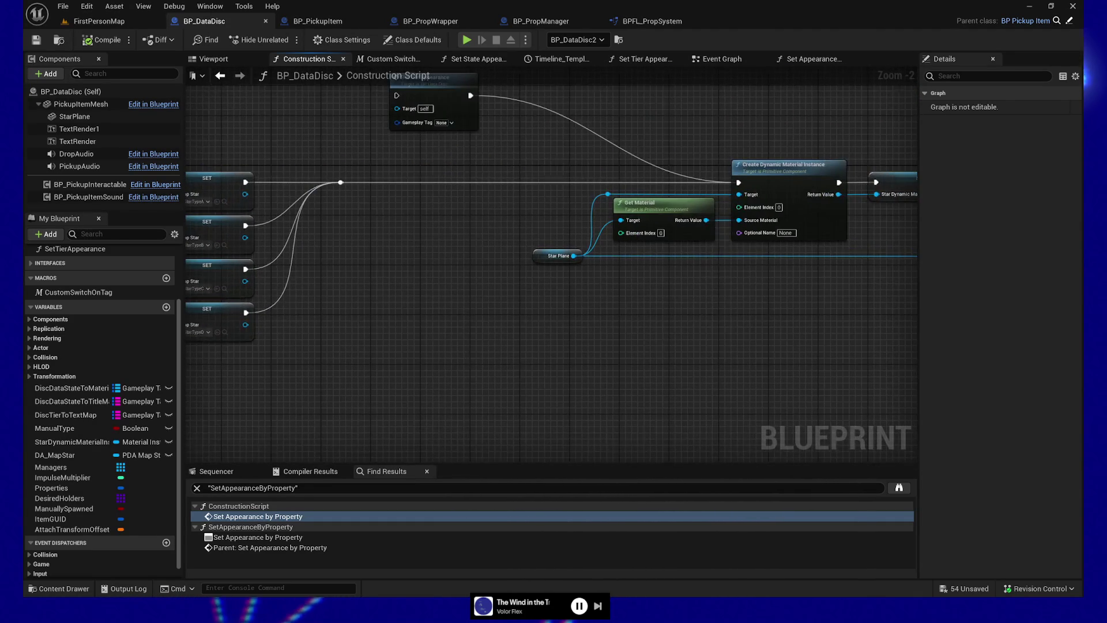
pyautogui.moveTo(750, 335); pyautogui.dragTo(403, 329)
pyautogui.moveTo(781, 318)
pyautogui.mouseDown()
pyautogui.moveTo(383, 322)
pyautogui.moveTo(513, 324)
pyautogui.moveTo(444, 322)
pyautogui.mouseUp()
pyautogui.scroll(-3, 502, 328)
pyautogui.moveTo(321, 328); pyautogui.dragTo(629, 326)
pyautogui.scroll(2, 594, 287)
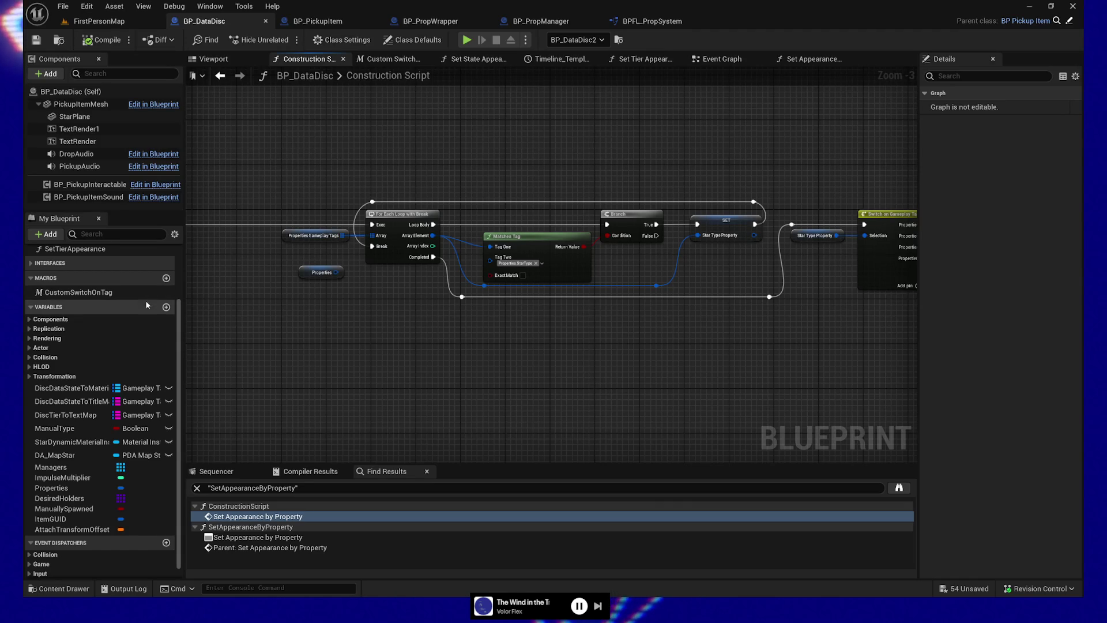
# Turn off Show Inherited Variables in the My Blueprint variable list
pyautogui.click(175, 235)
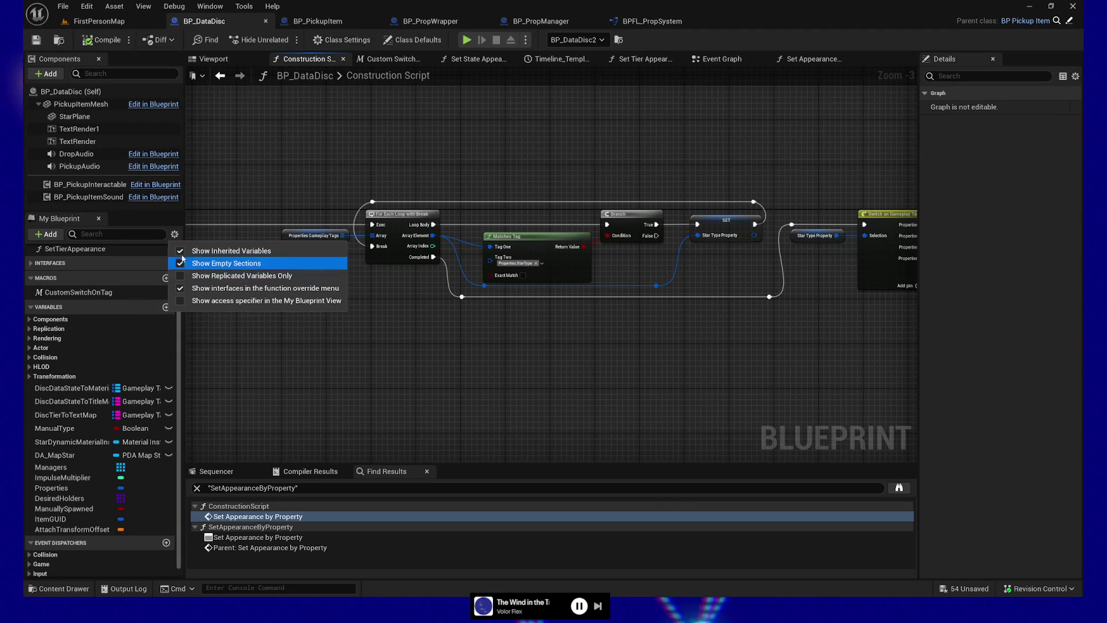
pyautogui.click(225, 251)
pyautogui.click(310, 412)
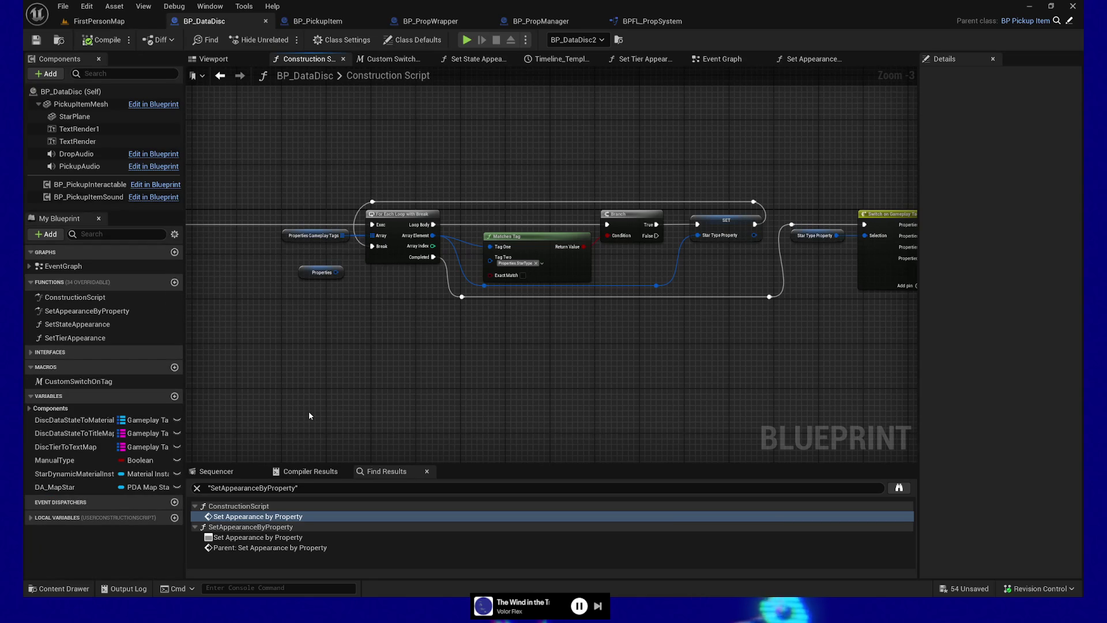
# Review the For Each Loop, Matches Tag, Branch, SET and Switch on Gameplay Tag logic
pyautogui.moveTo(300, 410)
pyautogui.mouseDown()
pyautogui.moveTo(607, 393)
pyautogui.moveTo(469, 402)
pyautogui.mouseUp()
pyautogui.moveTo(467, 401); pyautogui.dragTo(462, 402)
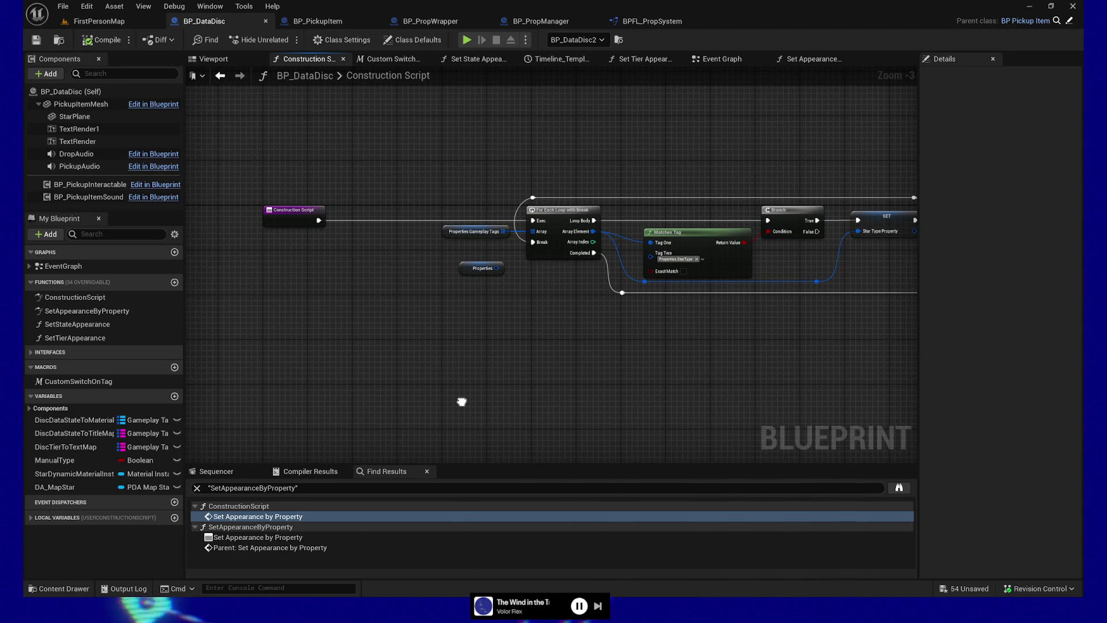
pyautogui.moveTo(627, 392); pyautogui.dragTo(254, 390)
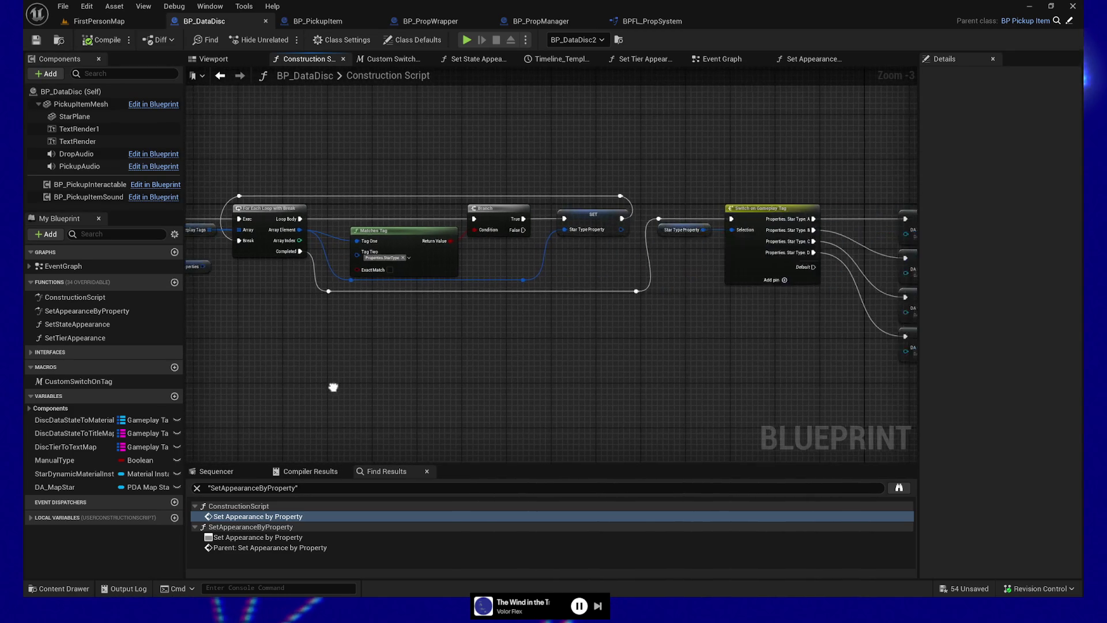
pyautogui.moveTo(684, 383); pyautogui.dragTo(644, 382)
pyautogui.moveTo(673, 169)
pyautogui.mouseDown()
pyautogui.moveTo(704, 168)
pyautogui.moveTo(383, 179)
pyautogui.mouseUp()
pyautogui.moveTo(484, 183); pyautogui.dragTo(439, 181)
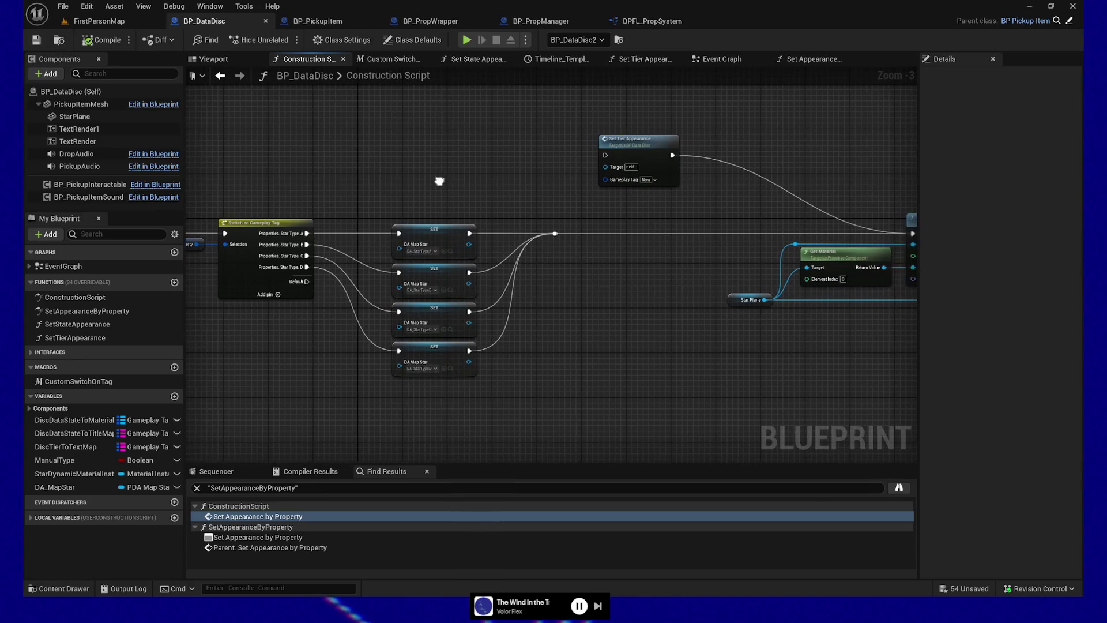
pyautogui.moveTo(513, 184)
pyautogui.mouseDown()
pyautogui.moveTo(470, 182)
pyautogui.moveTo(761, 164)
pyautogui.mouseUp()
pyautogui.moveTo(398, 157); pyautogui.dragTo(617, 159)
pyautogui.moveTo(378, 344); pyautogui.dragTo(510, 343)
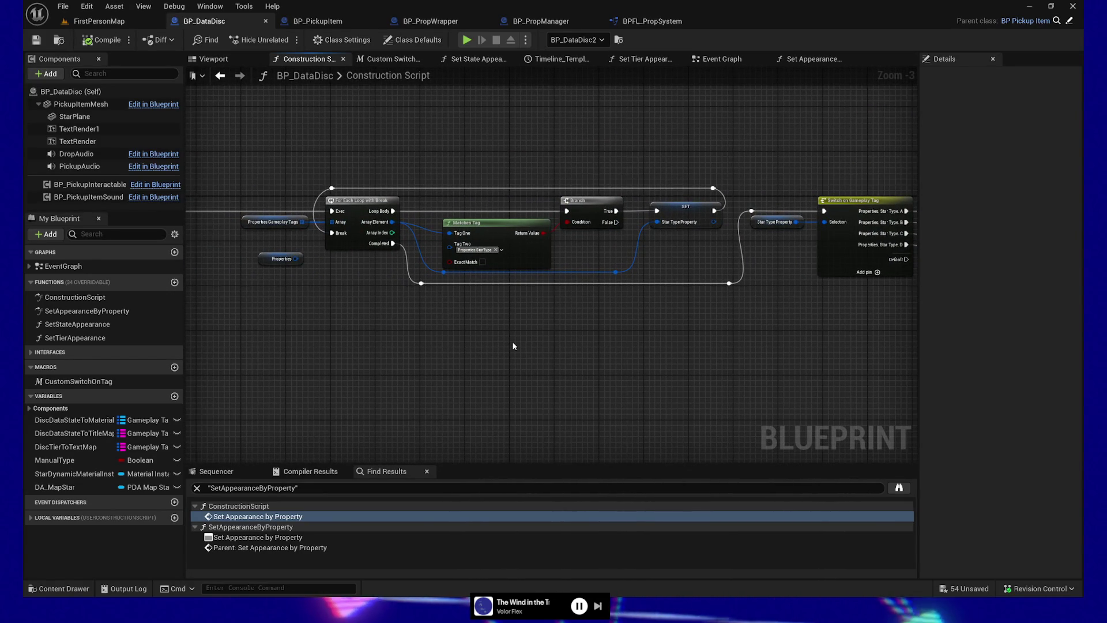
pyautogui.scroll(1, 513, 345)
pyautogui.moveTo(446, 341); pyautogui.dragTo(402, 350)
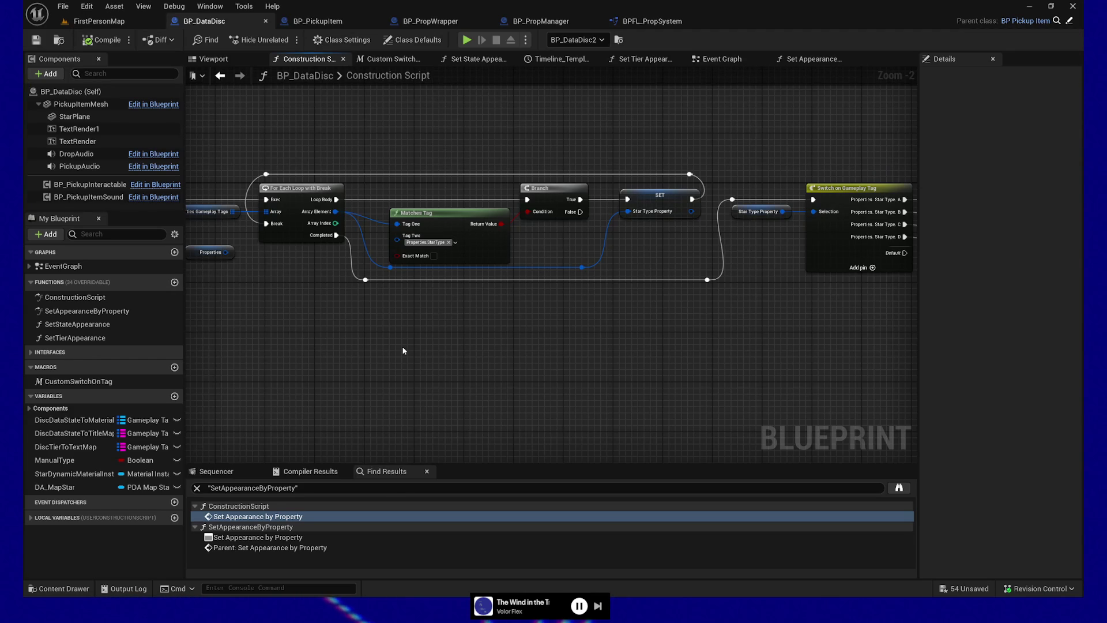
# In FirstPersonMap, play from the framed corridor floor piece, then pause and quit the session
pyautogui.click(99, 20)
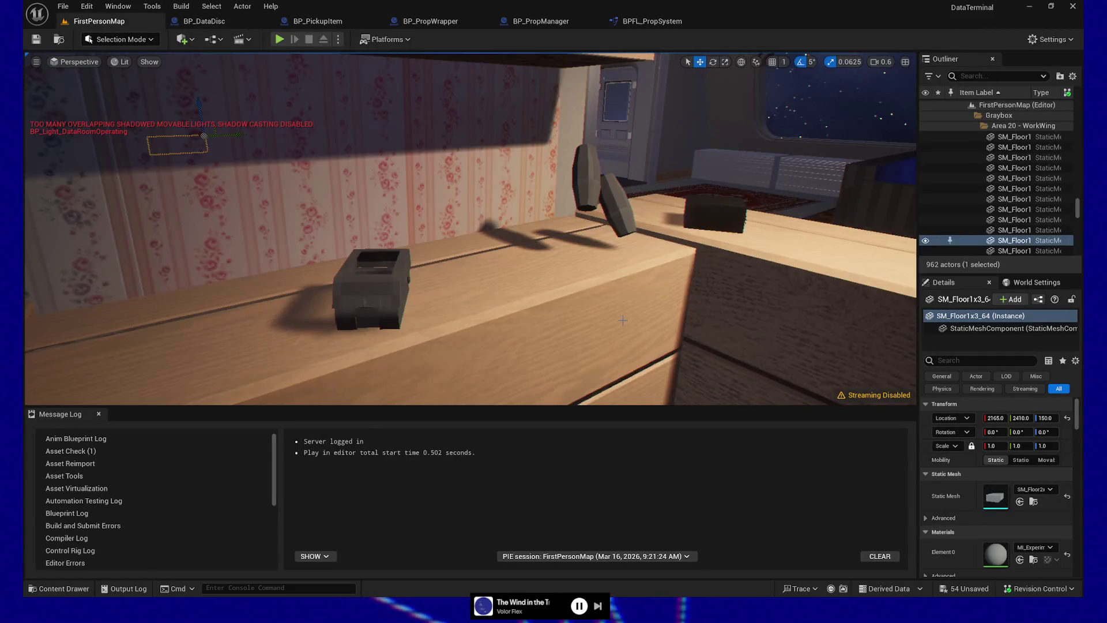
pyautogui.press('f')
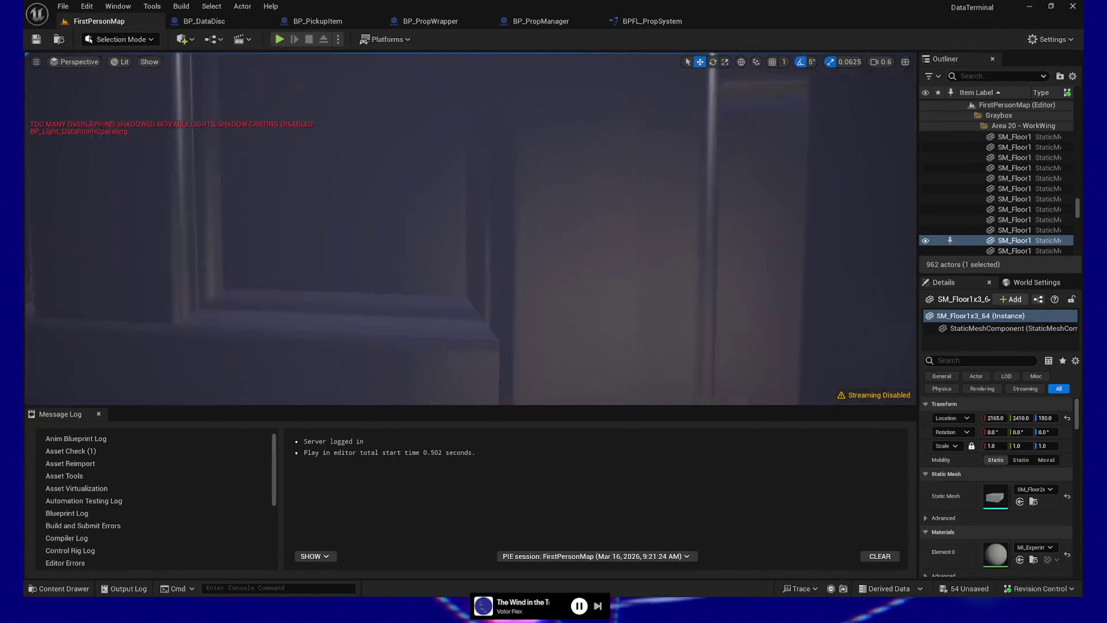
pyautogui.rightClick(318, 376)
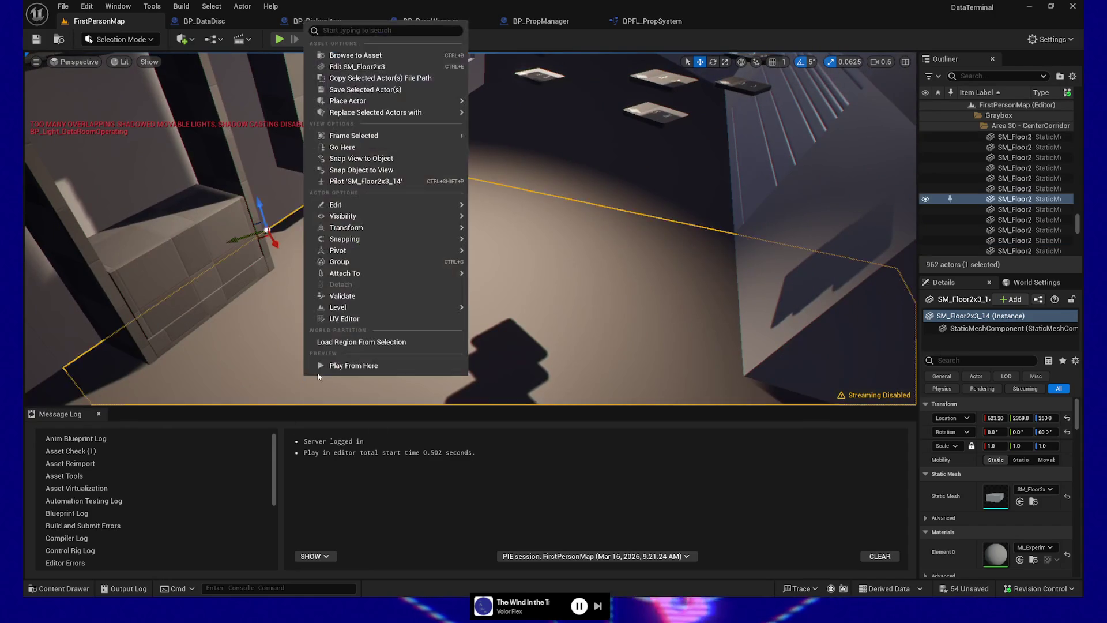
pyautogui.click(346, 365)
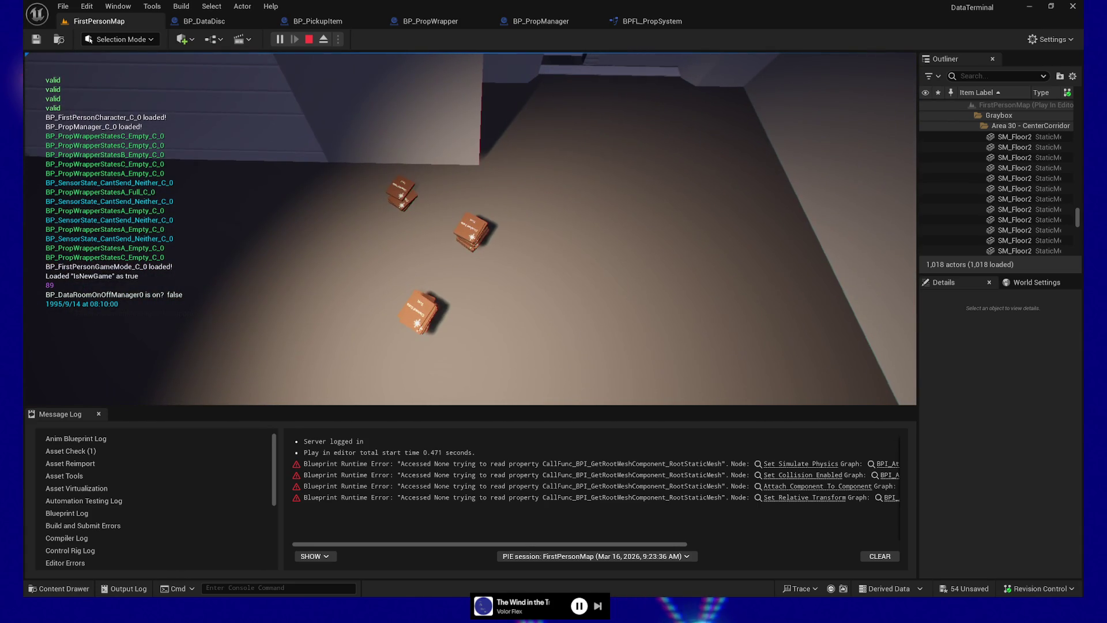
pyautogui.press('Escape')
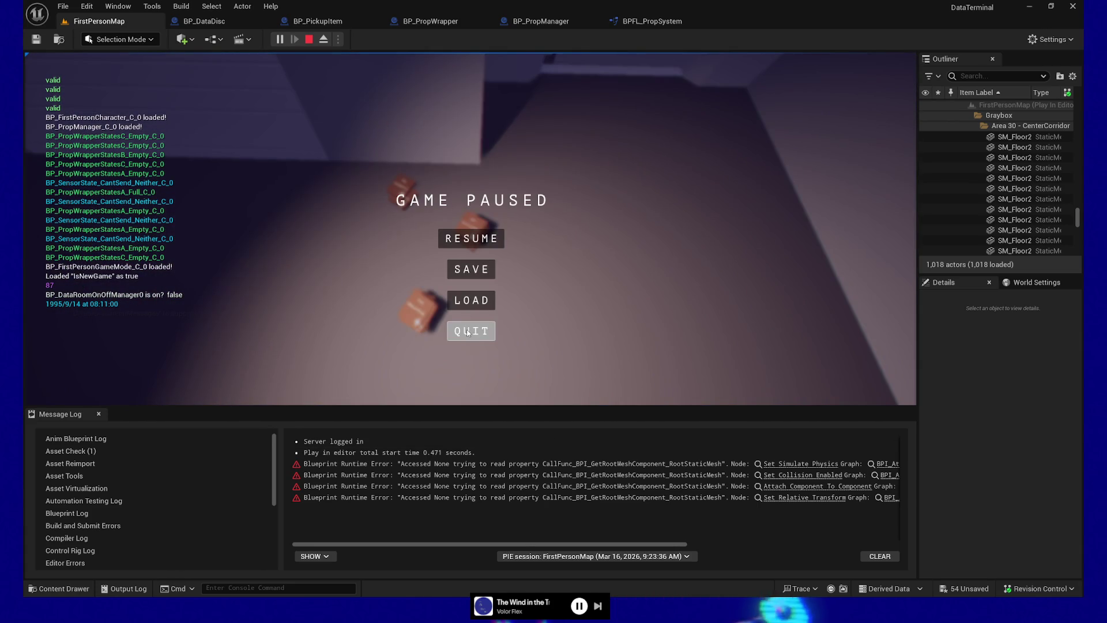
pyautogui.click(466, 330)
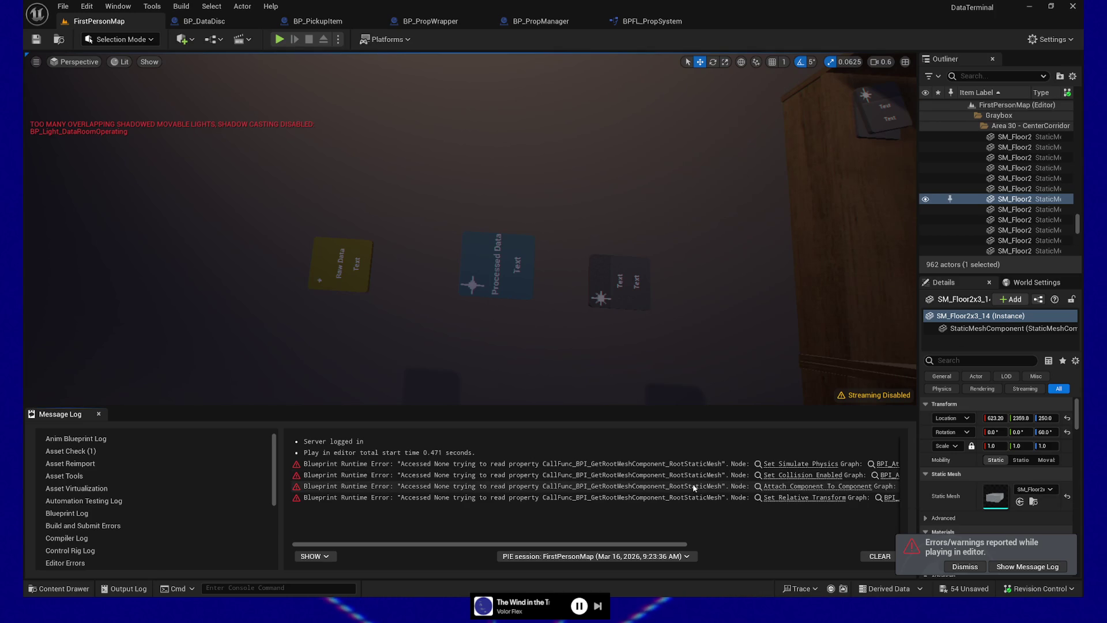
# Select the middle Processed Data disc among the three data discs
pyautogui.click(639, 286)
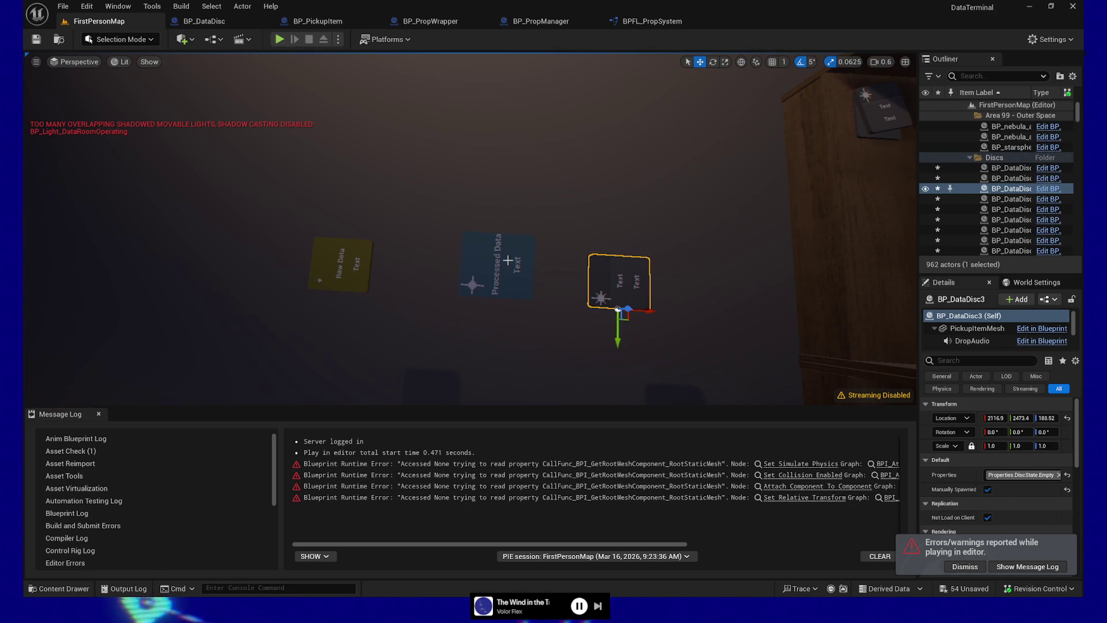
pyautogui.click(506, 268)
pyautogui.click(620, 282)
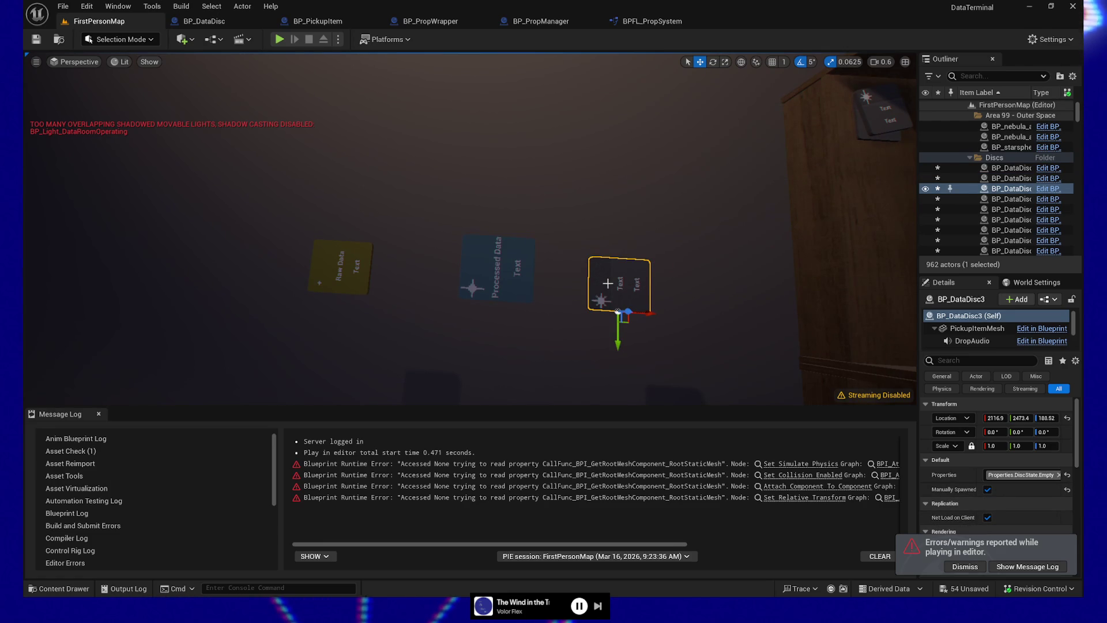
pyautogui.click(502, 239)
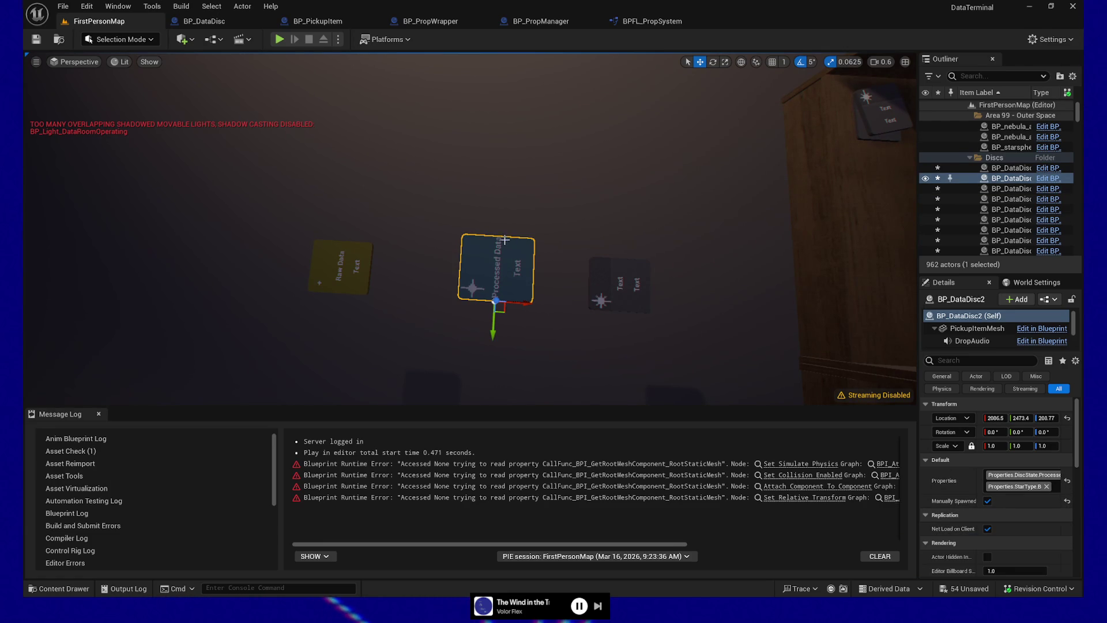
# Duplicate the disc, move the copy above the original, and clear its StarType.B tag
pyautogui.hotkey('ctrl', 'd')
pyautogui.moveTo(493, 323)
pyautogui.mouseDown()
pyautogui.moveTo(495, 250)
pyautogui.moveTo(565, 254)
pyautogui.mouseUp()
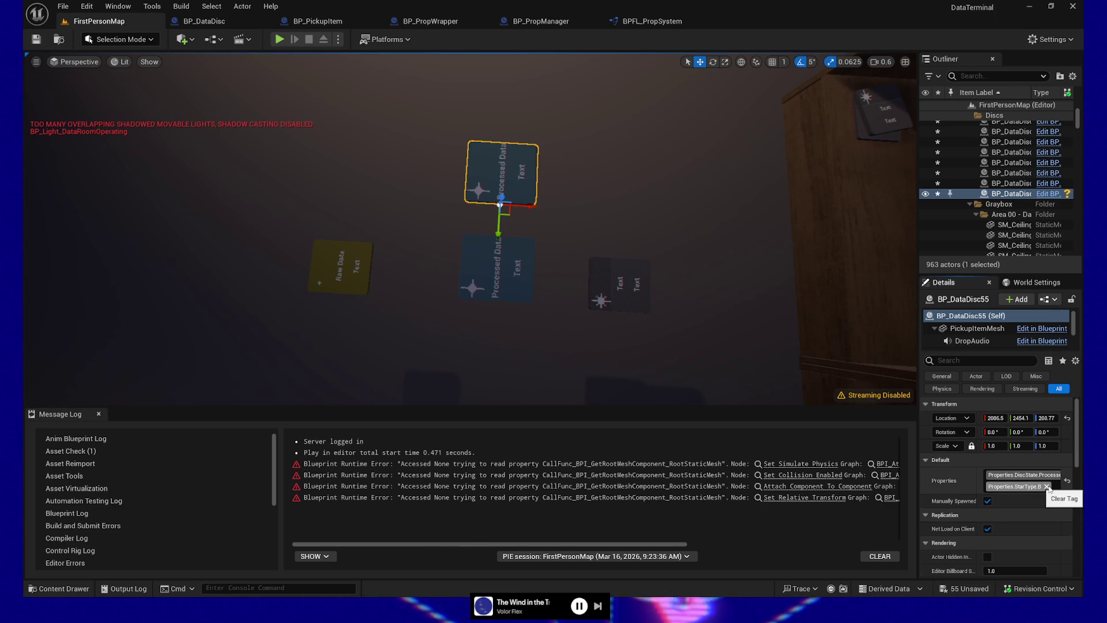
pyautogui.click(1046, 486)
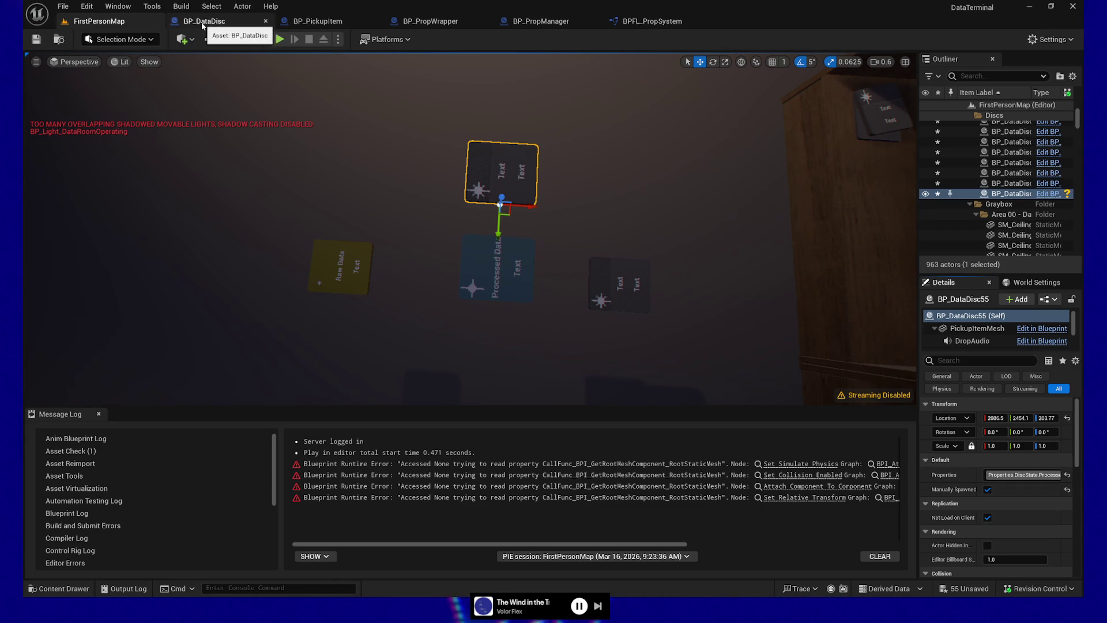
pyautogui.click(318, 20)
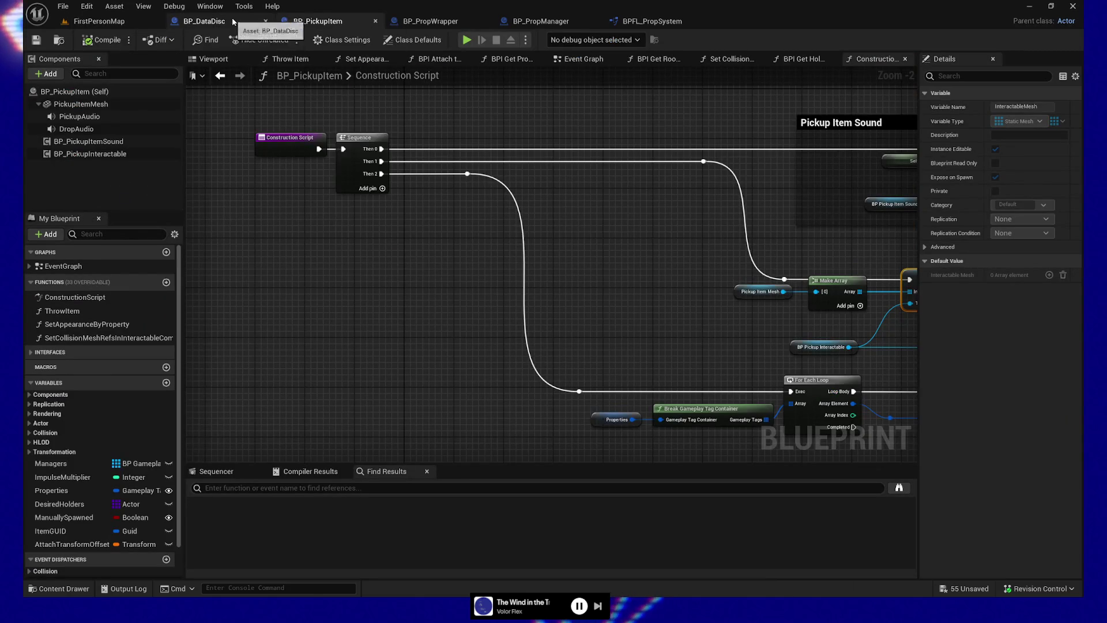
# Route the Switch on Gameplay Tag Default wire past the SET nodes via two reroute knots, then save BP_DataDisc
pyautogui.click(204, 21)
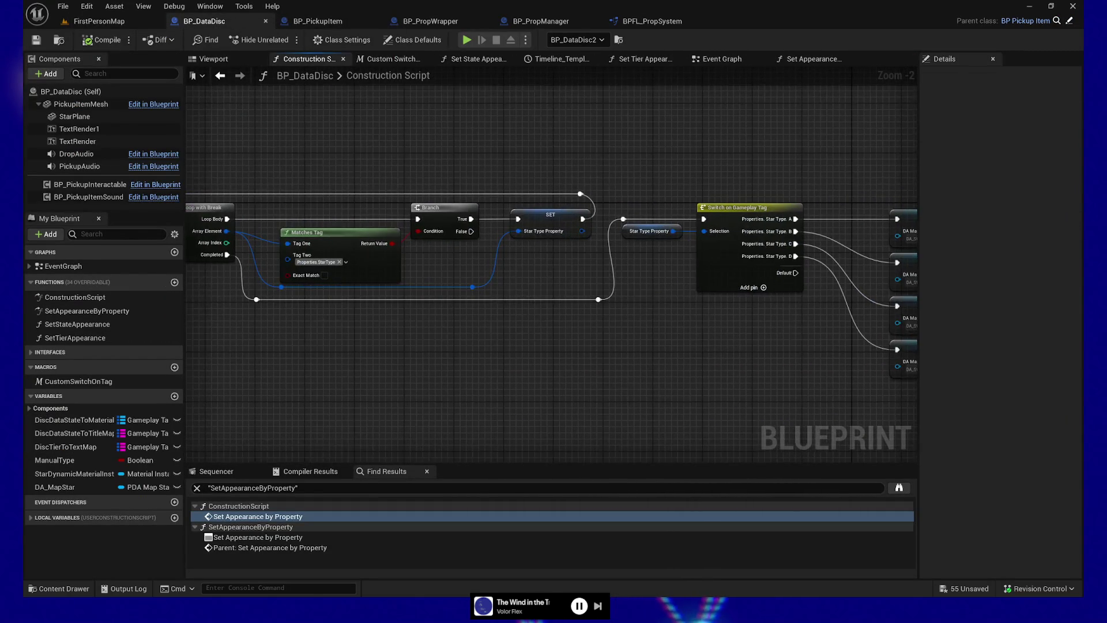
pyautogui.moveTo(769, 306); pyautogui.dragTo(521, 306)
pyautogui.click(521, 300)
pyautogui.moveTo(577, 406)
pyautogui.mouseDown()
pyautogui.moveTo(242, 369)
pyautogui.moveTo(402, 365)
pyautogui.mouseUp()
pyautogui.moveTo(288, 236)
pyautogui.mouseDown()
pyautogui.moveTo(435, 381)
pyautogui.moveTo(355, 277)
pyautogui.moveTo(381, 180)
pyautogui.moveTo(588, 167)
pyautogui.mouseUp()
pyautogui.moveTo(588, 167); pyautogui.dragTo(605, 217)
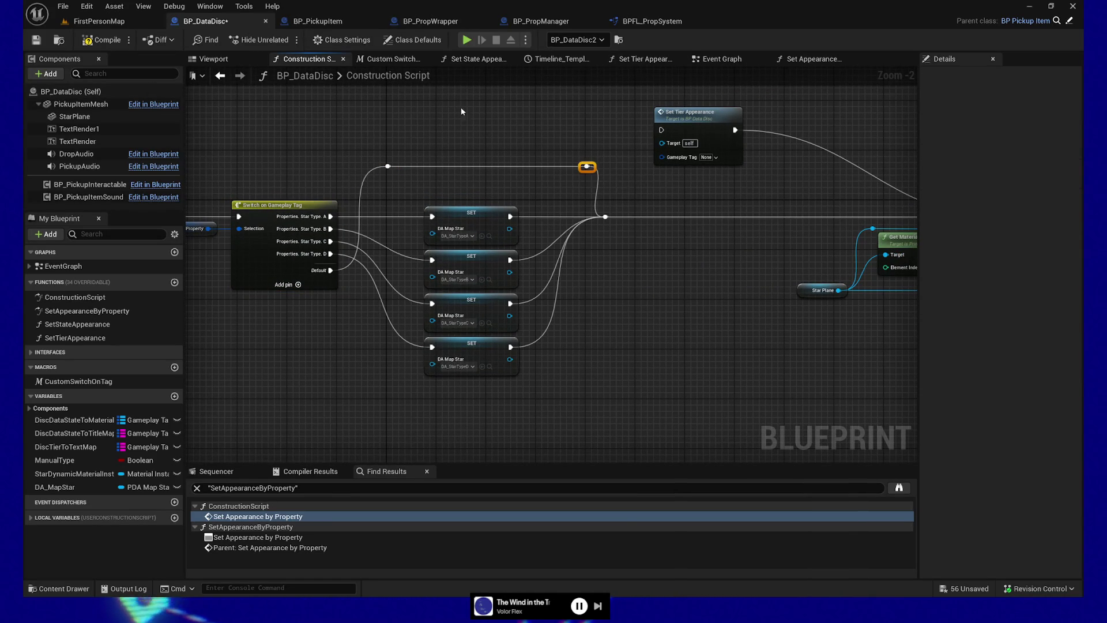
pyautogui.moveTo(586, 167); pyautogui.dragTo(568, 167)
pyautogui.moveTo(349, 131); pyautogui.dragTo(603, 188)
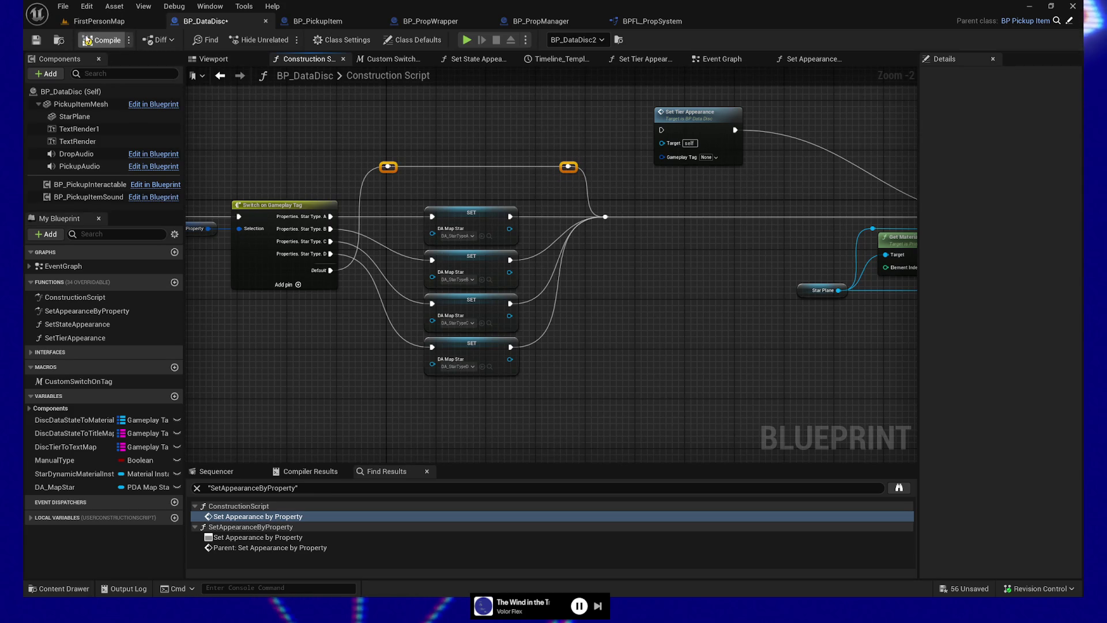
pyautogui.click(36, 40)
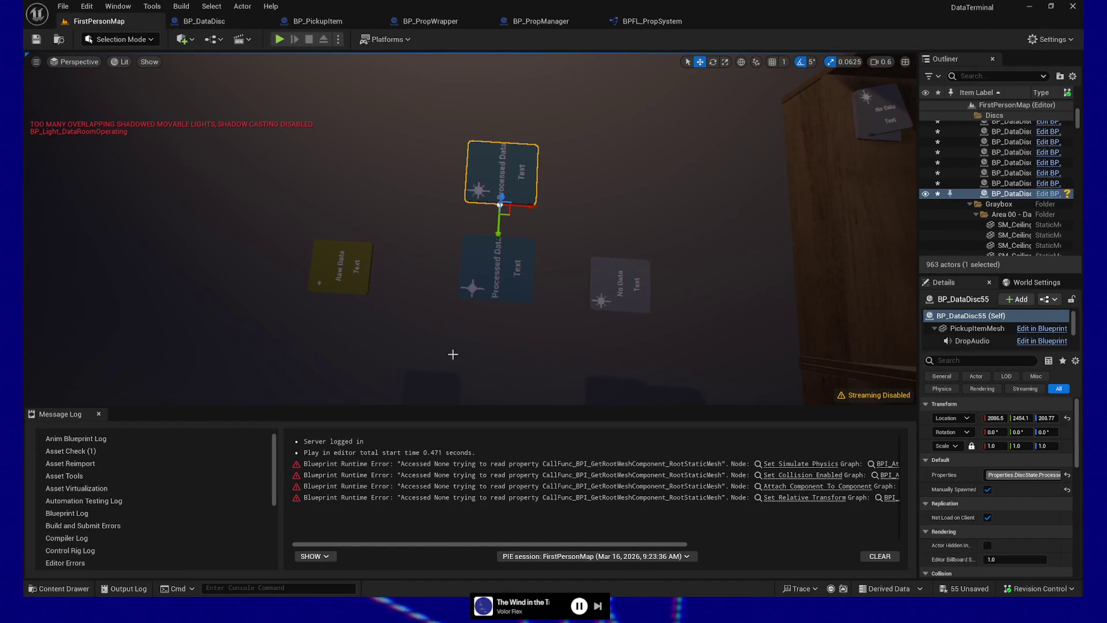
# Play from a spot in the level and walk down the hallway and stairs into the lit room
pyautogui.rightClick(380, 361)
pyautogui.click(411, 350)
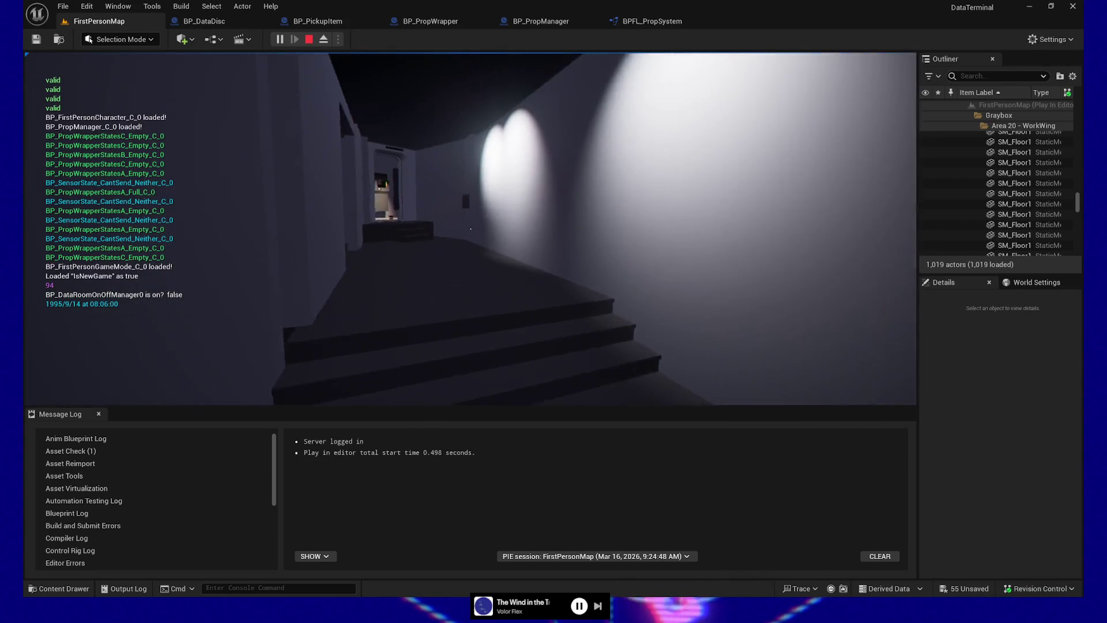
pyautogui.press('w')
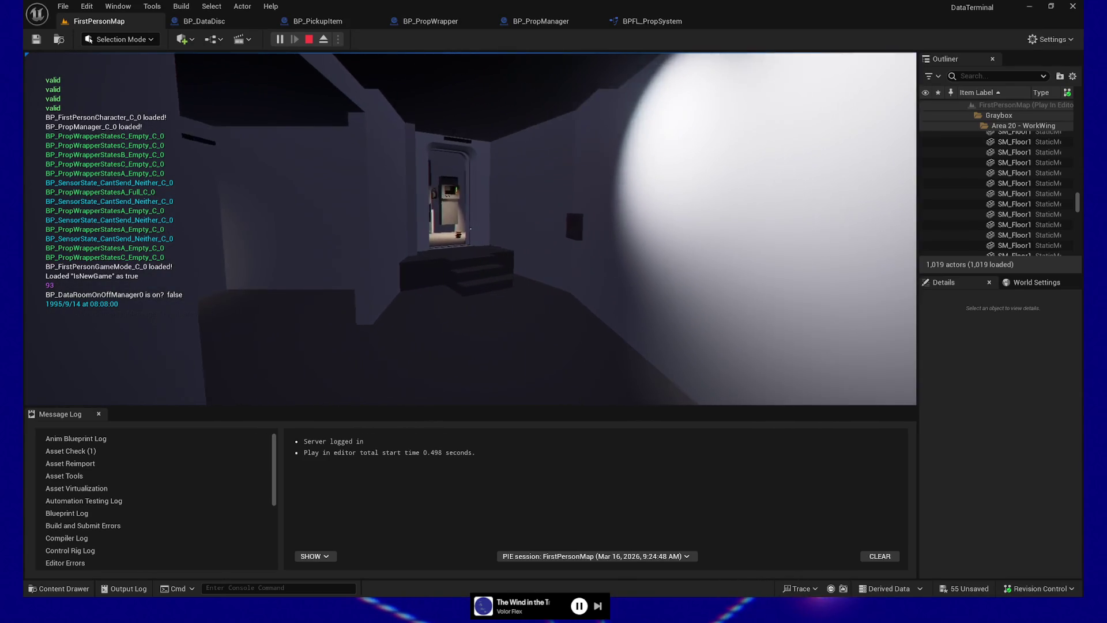
pyautogui.press('w')
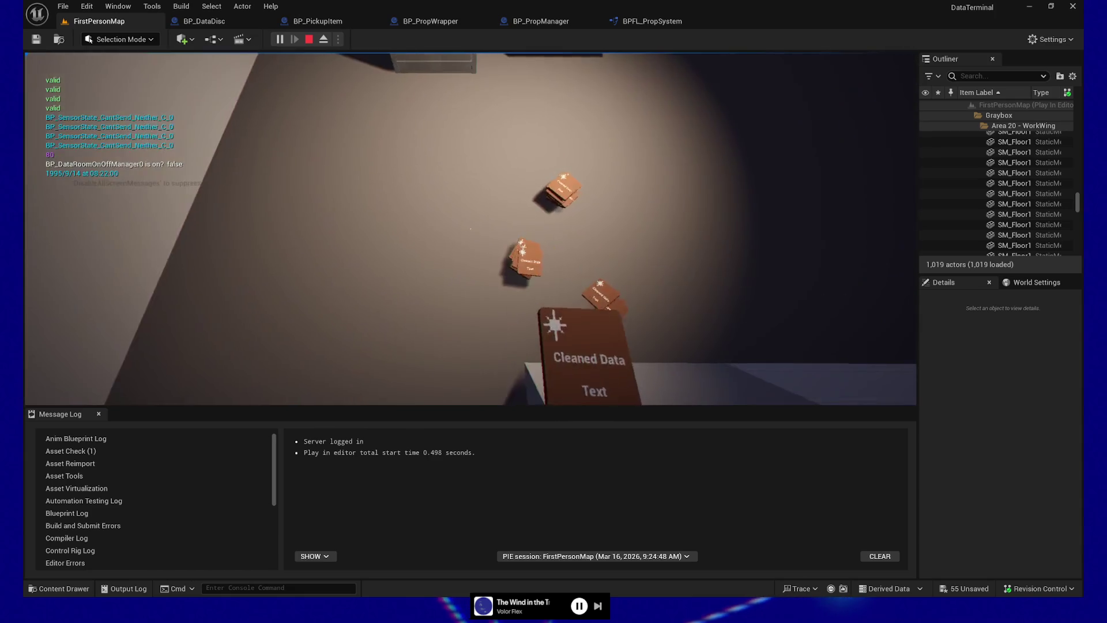
# Pick up and drop several Cleaned Data cards, then pause and quit the session
pyautogui.press('e')
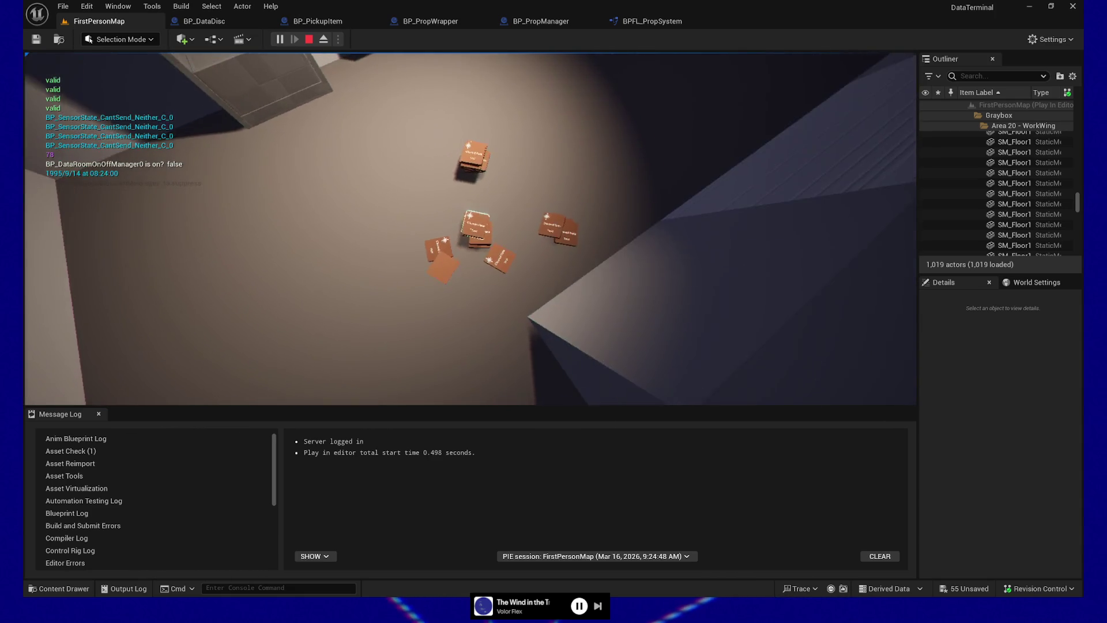
pyautogui.press('e')
pyautogui.press('e')
pyautogui.press('e')
pyautogui.press('e')
pyautogui.press('e')
pyautogui.press('e')
pyautogui.press('e')
pyautogui.press('e')
pyautogui.press('e')
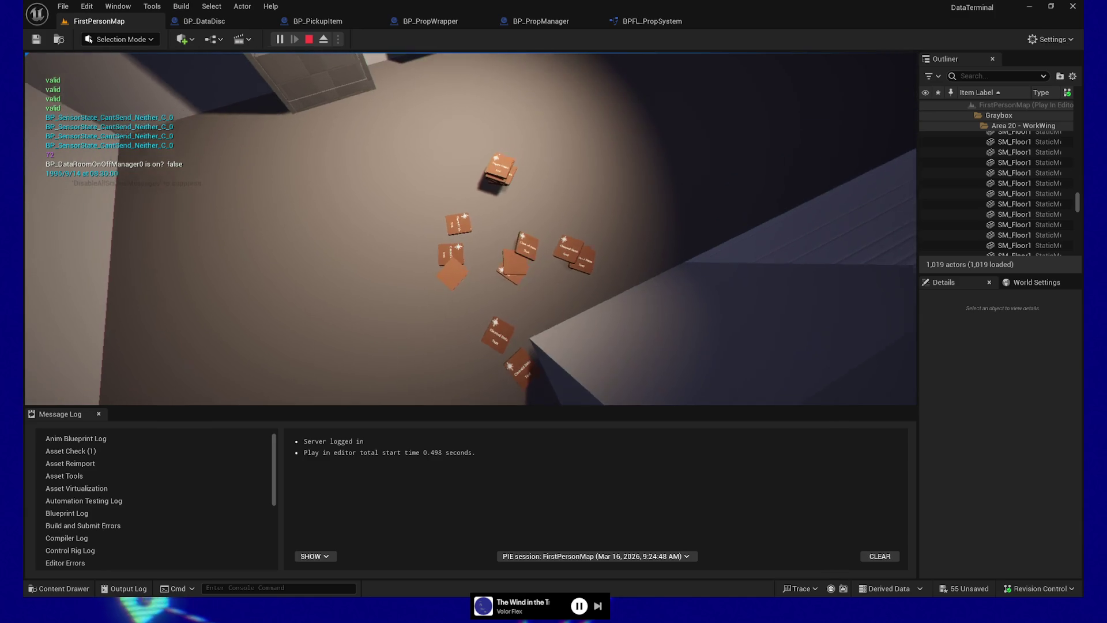
pyautogui.press('e')
pyautogui.press('Escape')
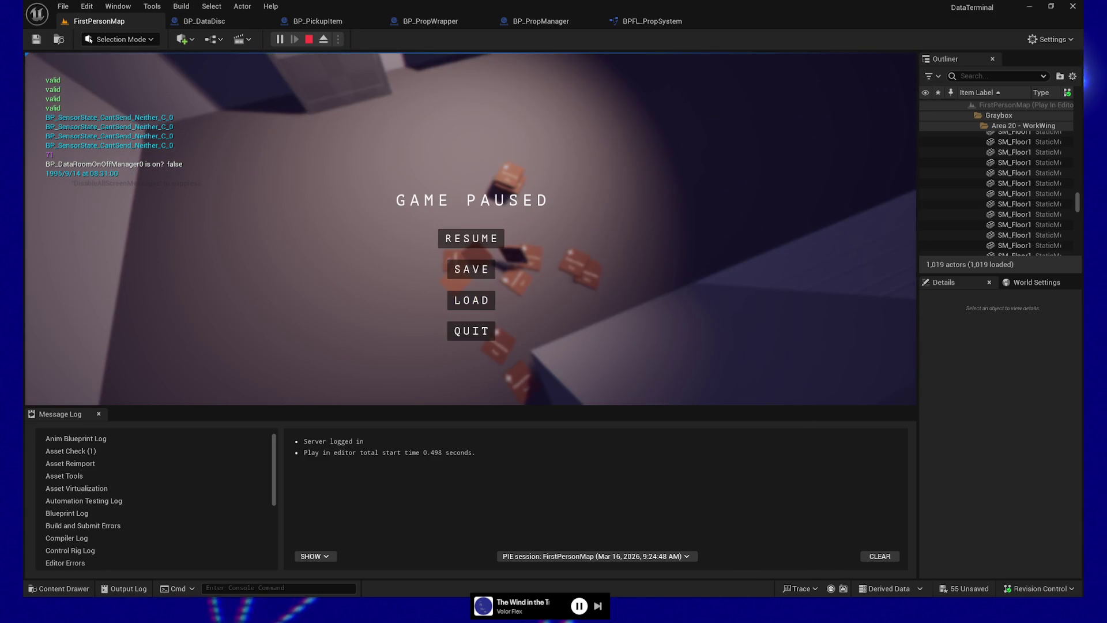
pyautogui.click(453, 326)
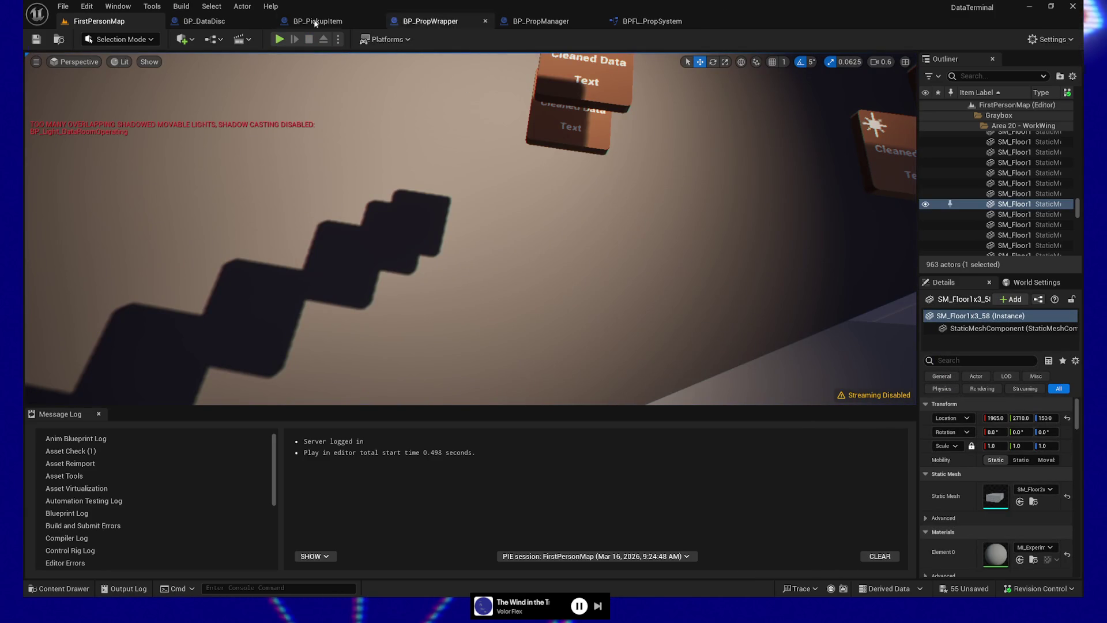
# In BP_DataDisc, trace Star Plane through Get Material and Create Dynamic Material Instance to Parent: Construction Script
pyautogui.click(208, 25)
pyautogui.scroll(-3, 429, 144)
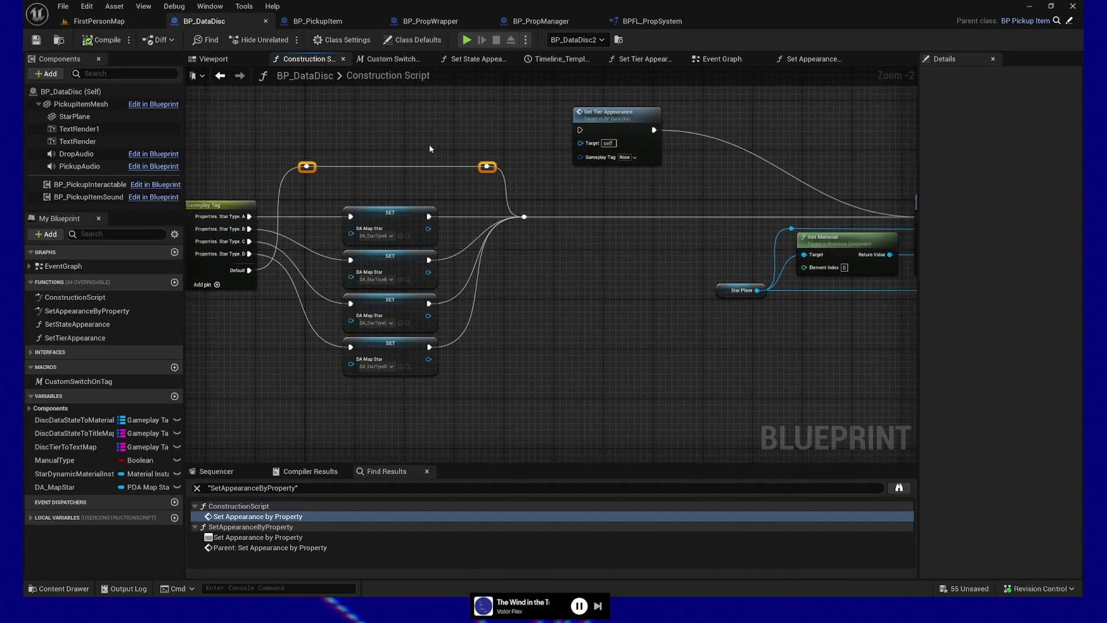
pyautogui.moveTo(642, 245); pyautogui.dragTo(414, 212)
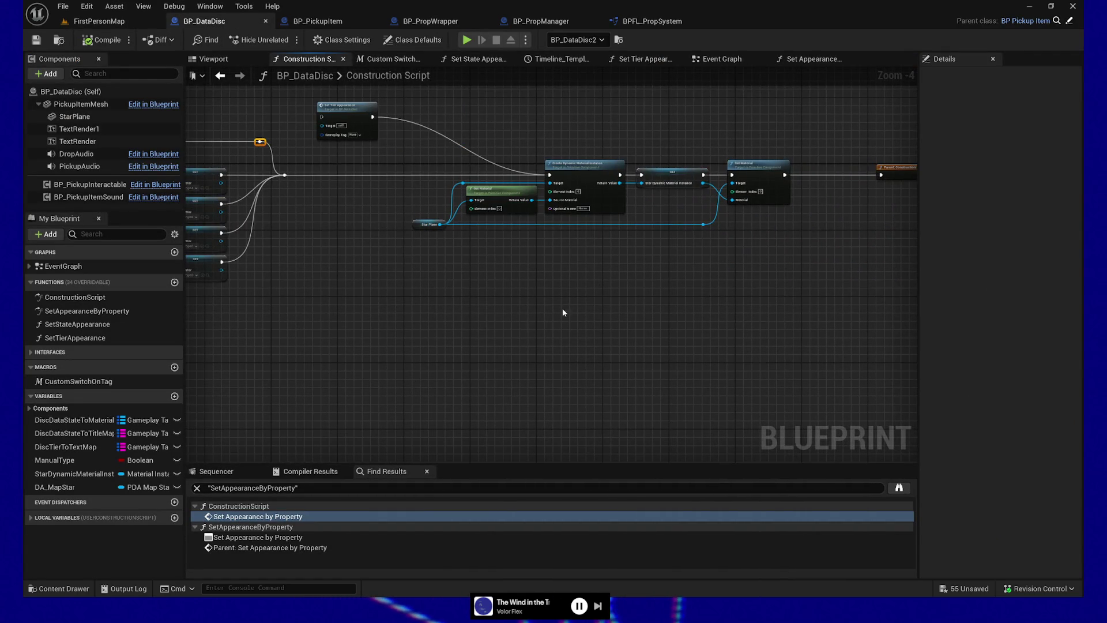
pyautogui.scroll(3, 592, 279)
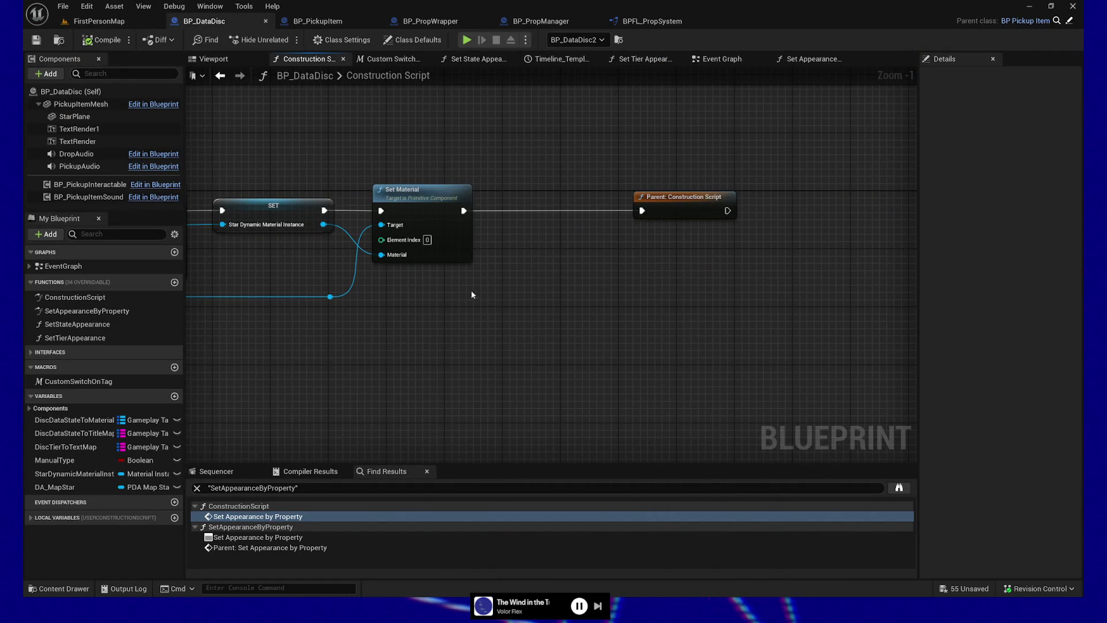
pyautogui.moveTo(400, 318); pyautogui.dragTo(686, 291)
pyautogui.scroll(-1, 686, 291)
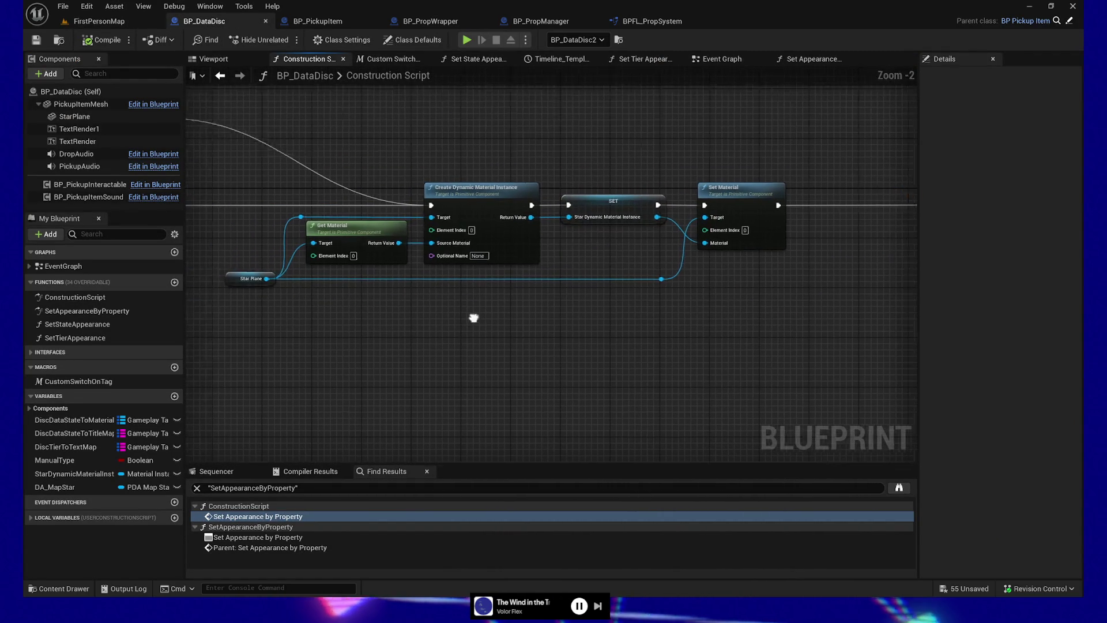
pyautogui.moveTo(470, 316); pyautogui.dragTo(535, 315)
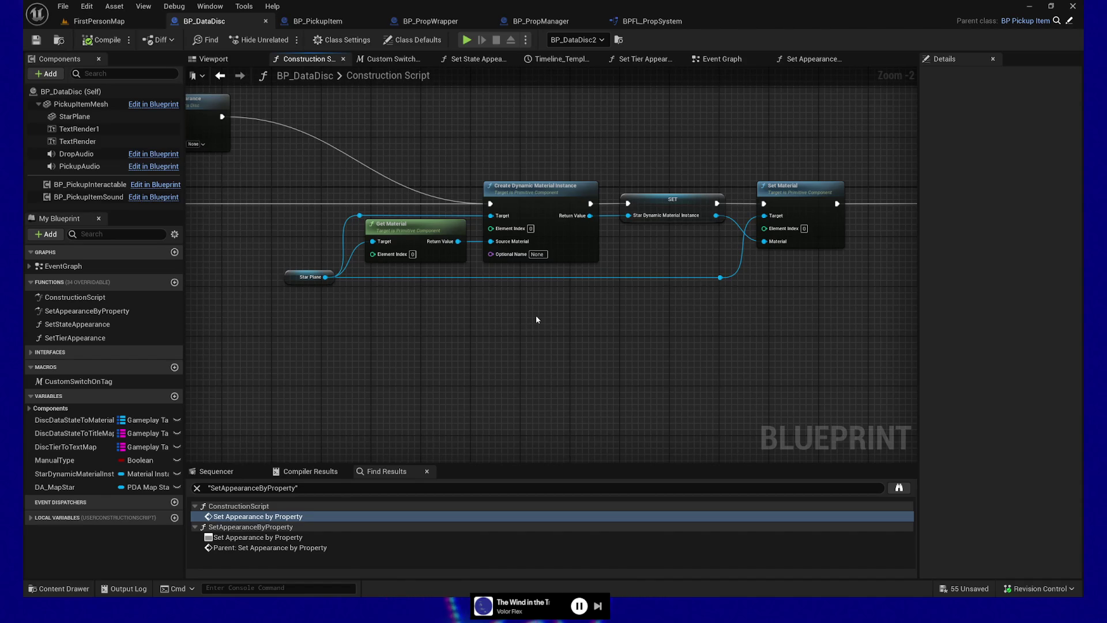
pyautogui.moveTo(651, 170); pyautogui.dragTo(719, 202)
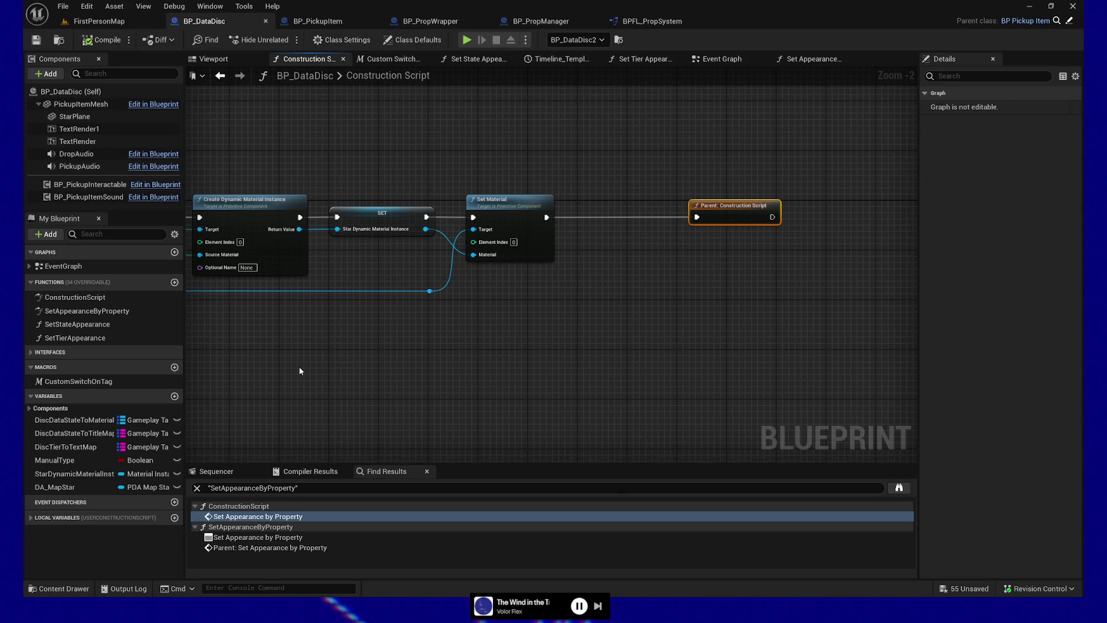
pyautogui.moveTo(736, 168); pyautogui.dragTo(882, 230)
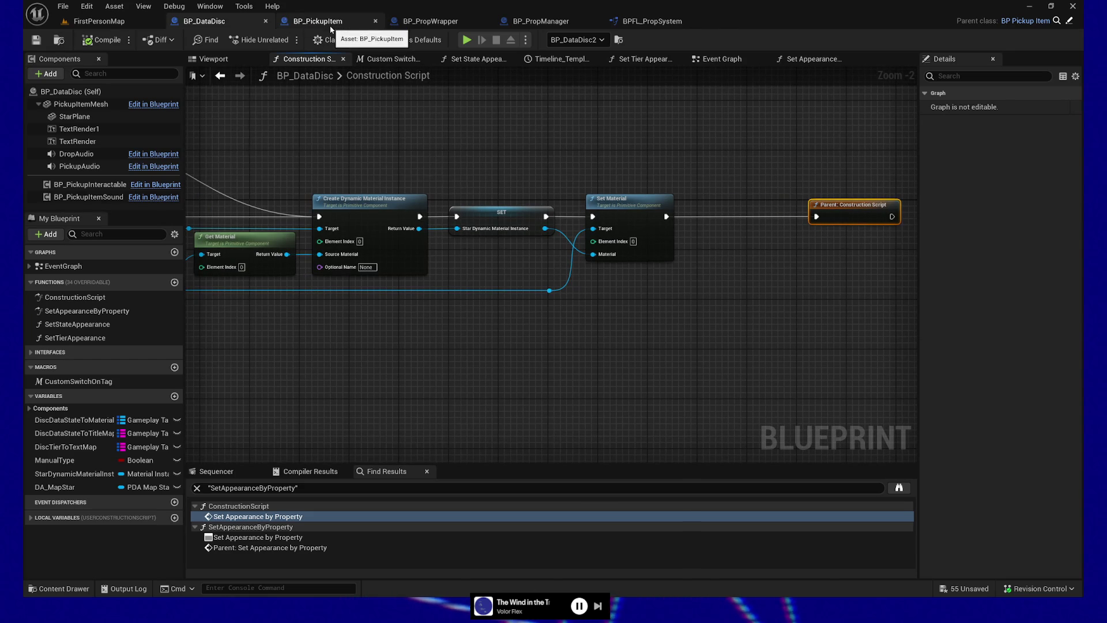
pyautogui.moveTo(285, 121); pyautogui.dragTo(370, 128)
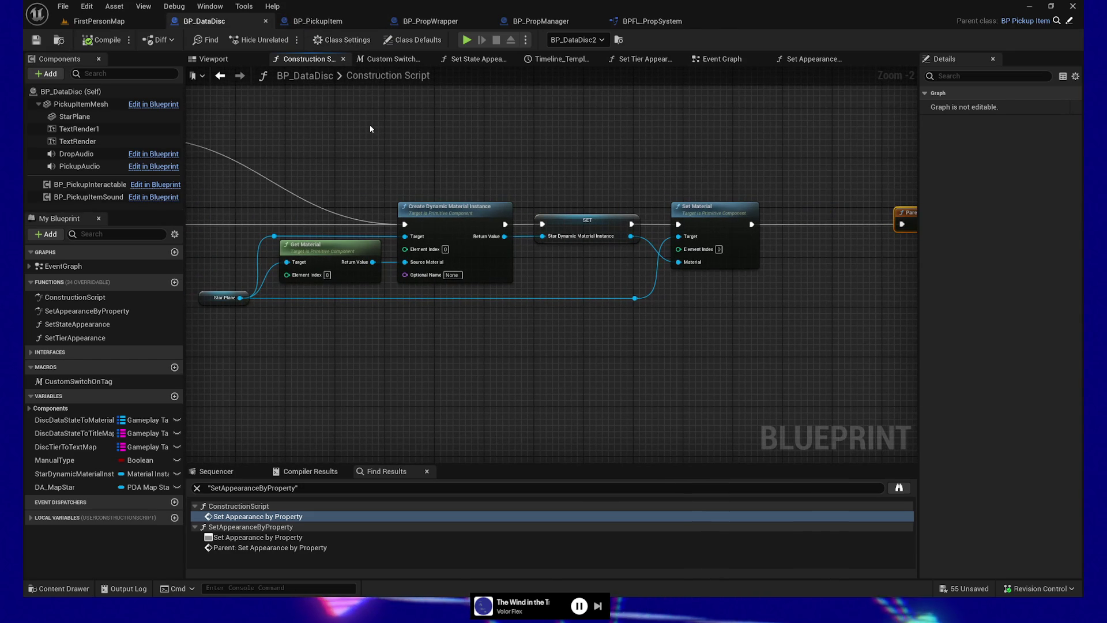
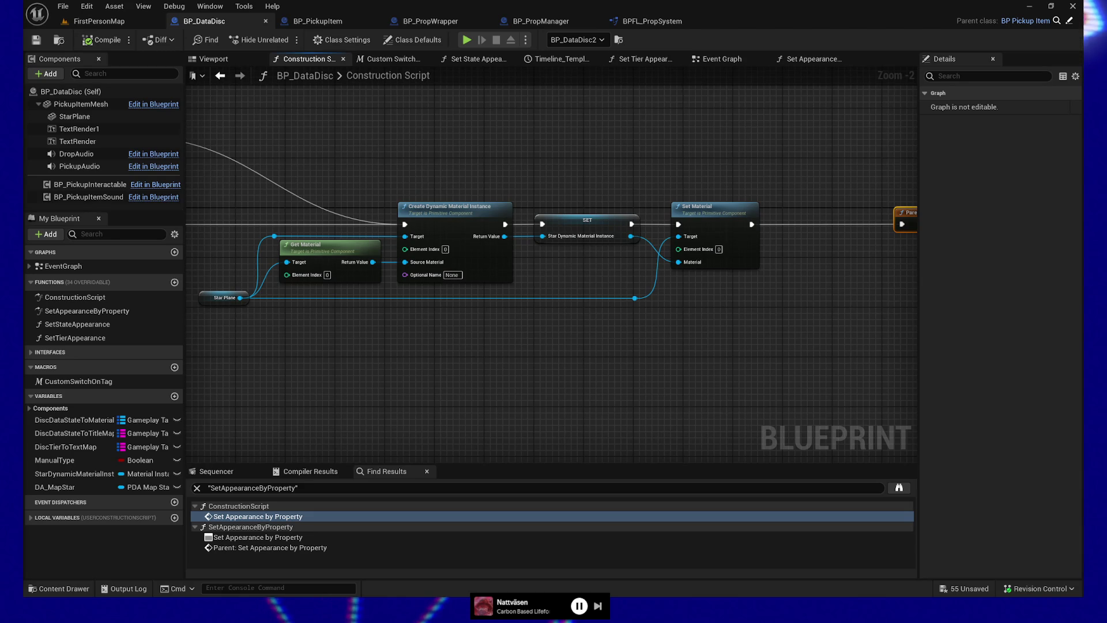
# Disconnect Parent: Construction Script from Set Material and pull it out of the chain
pyautogui.moveTo(739, 357)
pyautogui.mouseDown()
pyautogui.moveTo(476, 296)
pyautogui.moveTo(709, 346)
pyautogui.moveTo(467, 353)
pyautogui.moveTo(527, 407)
pyautogui.mouseUp()
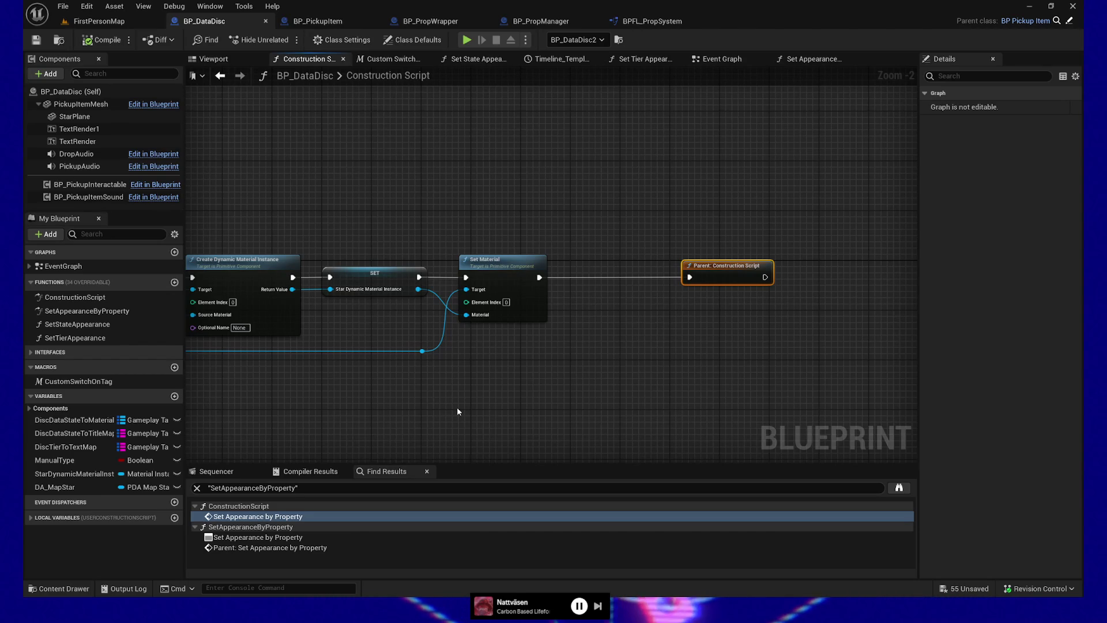
pyautogui.keyDown('alt'); pyautogui.click(539, 277); pyautogui.keyUp('alt')
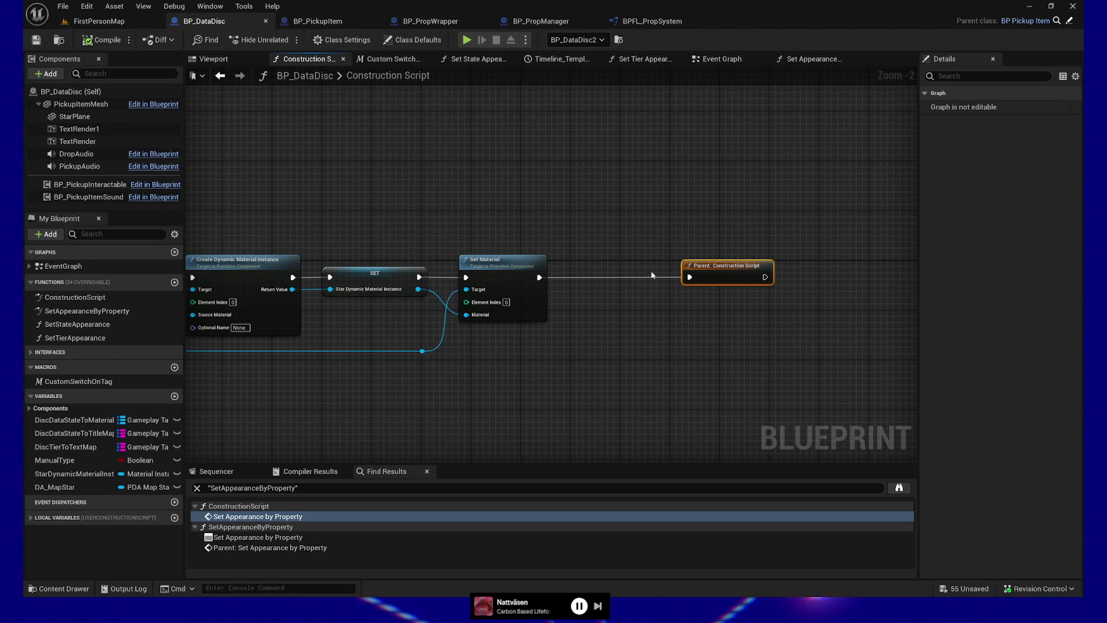
pyautogui.moveTo(713, 267); pyautogui.dragTo(254, 385)
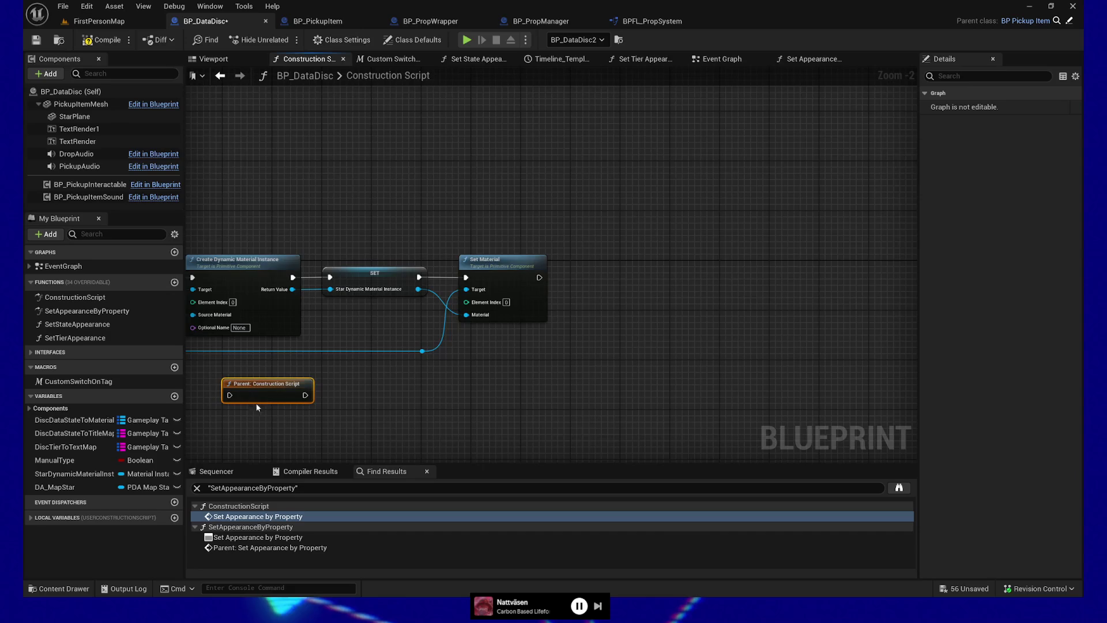
pyautogui.moveTo(350, 413); pyautogui.dragTo(805, 357)
pyautogui.moveTo(720, 327)
pyautogui.mouseDown()
pyautogui.moveTo(250, 366)
pyautogui.moveTo(543, 300)
pyautogui.moveTo(629, 295)
pyautogui.moveTo(329, 381)
pyautogui.moveTo(628, 362)
pyautogui.mouseUp()
# Position the Parent: Construction Script node below the tag loop
pyautogui.scroll(-1, 576, 361)
pyautogui.moveTo(628, 406); pyautogui.dragTo(382, 387)
pyautogui.moveTo(363, 338)
pyautogui.mouseDown()
pyautogui.moveTo(712, 348)
pyautogui.moveTo(583, 348)
pyautogui.moveTo(563, 375)
pyautogui.mouseUp()
pyautogui.scroll(1, 574, 348)
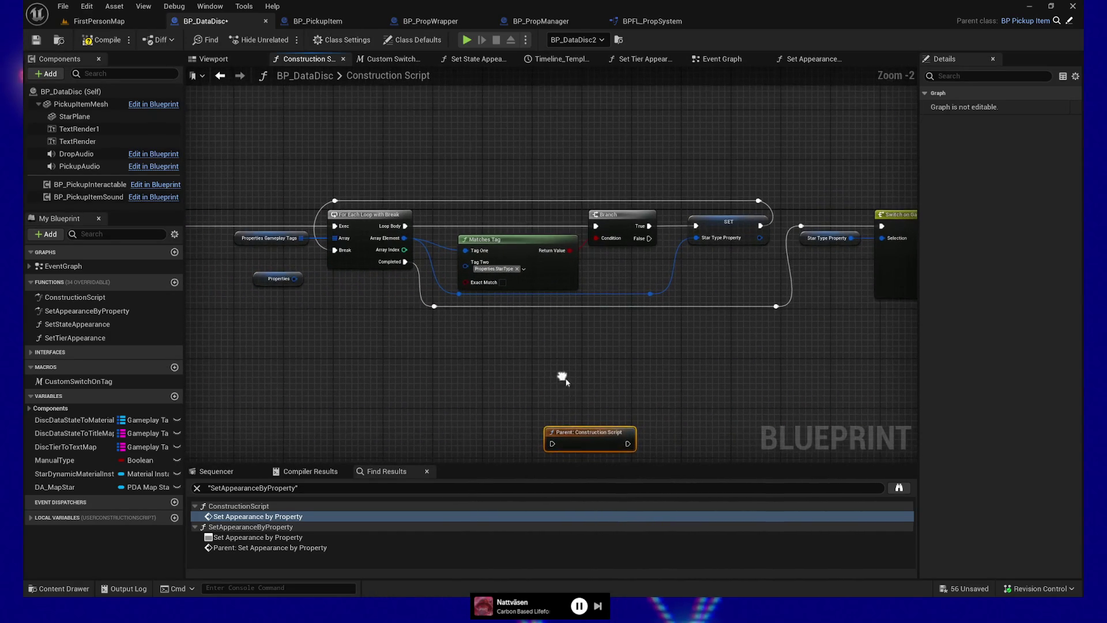
pyautogui.moveTo(583, 433); pyautogui.dragTo(490, 388)
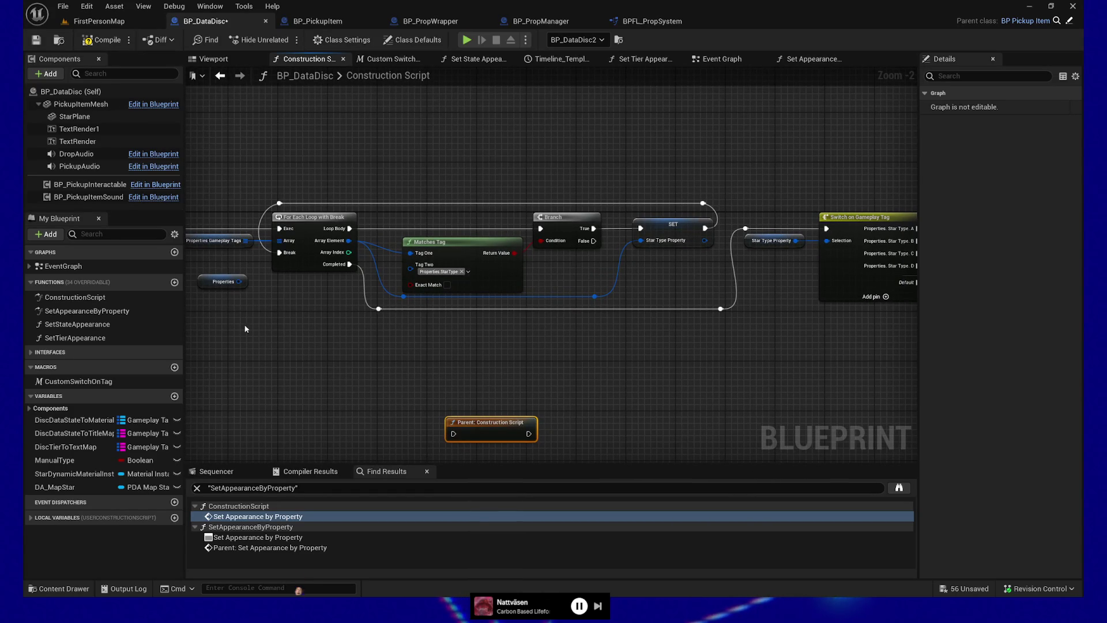
# Move the Properties getter down beside the Parent node, discarding a trial wire from its output
pyautogui.click(223, 282)
pyautogui.moveTo(301, 281); pyautogui.dragTo(227, 388)
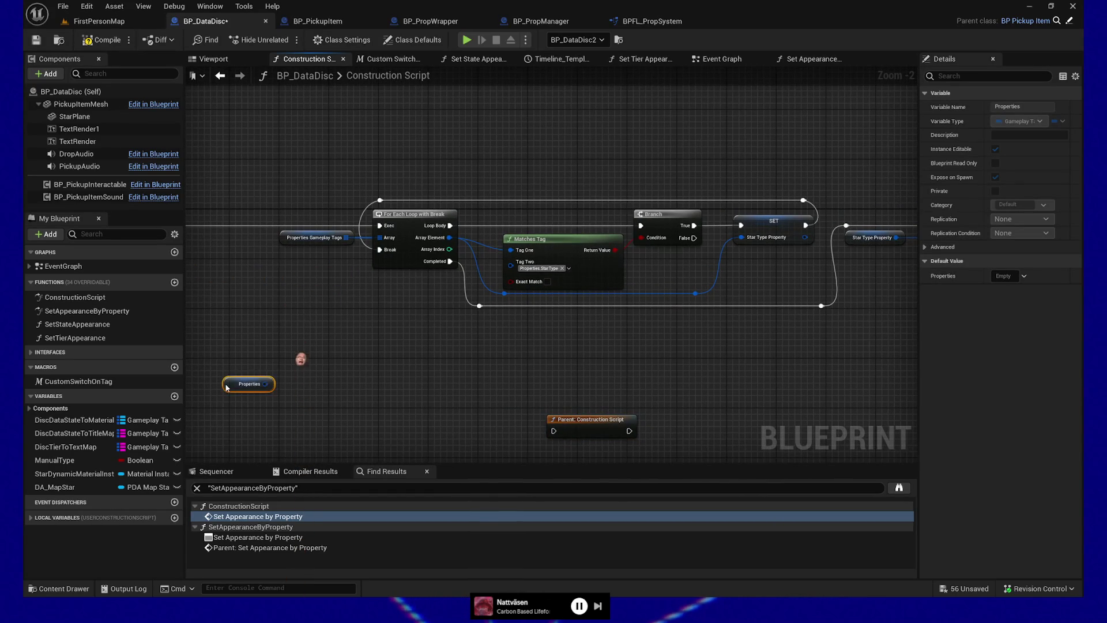
pyautogui.moveTo(334, 364); pyautogui.dragTo(419, 357)
pyautogui.click(370, 337)
pyautogui.moveTo(335, 366); pyautogui.dragTo(394, 353)
pyautogui.press('Escape')
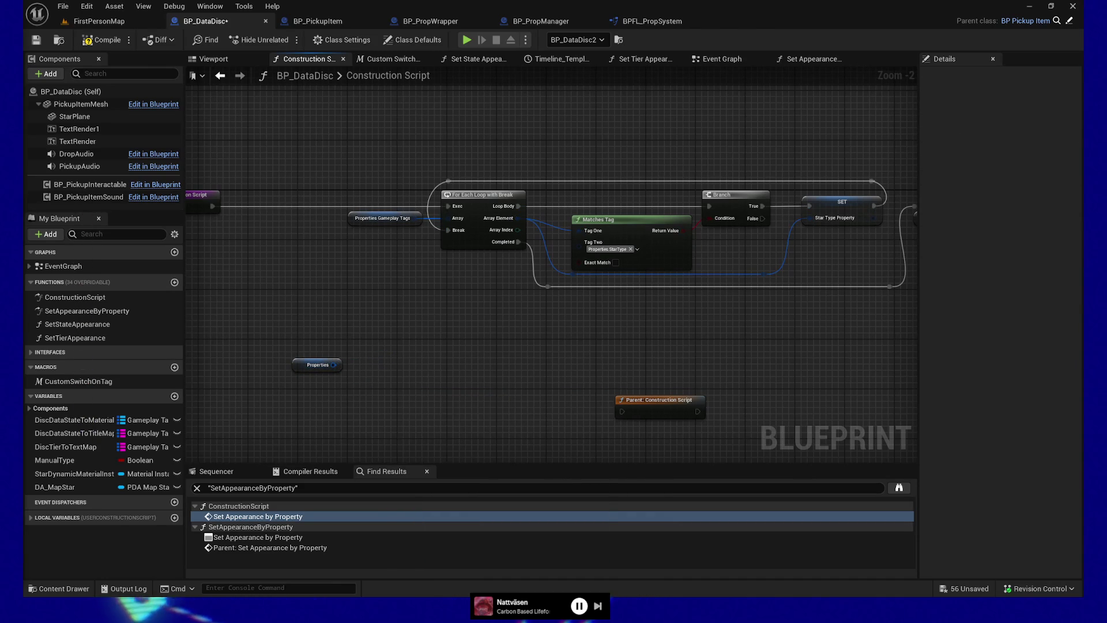
pyautogui.hotkey('alt', 'Tab')
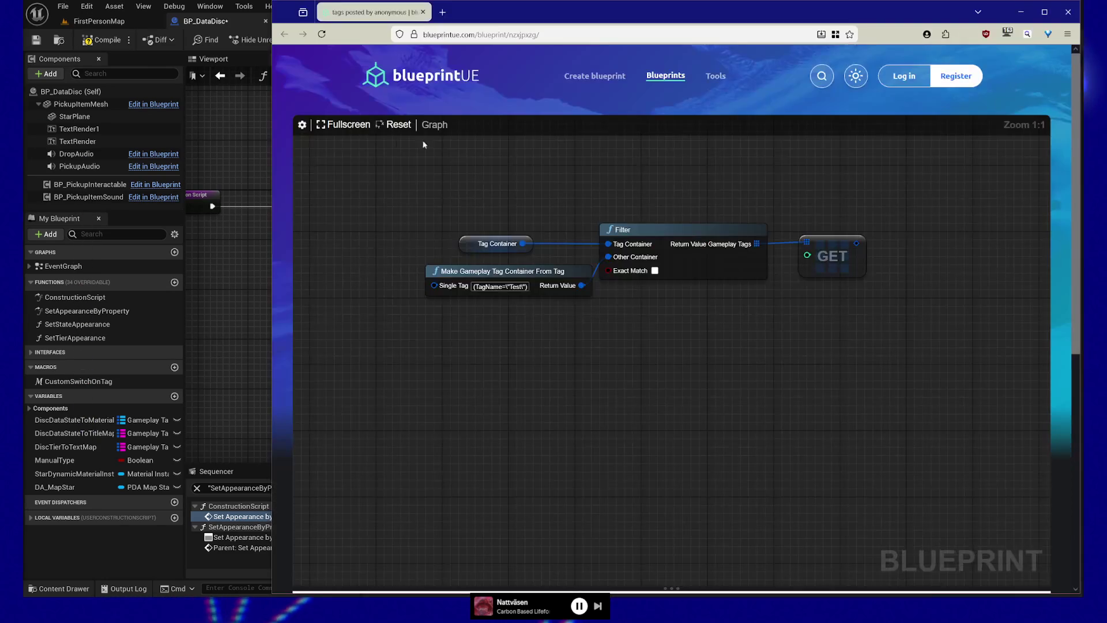
# Review the Tag Container and Filter nodes in the blueprintUE reference, then return to Unreal
pyautogui.moveTo(643, 20); pyautogui.dragTo(623, 13)
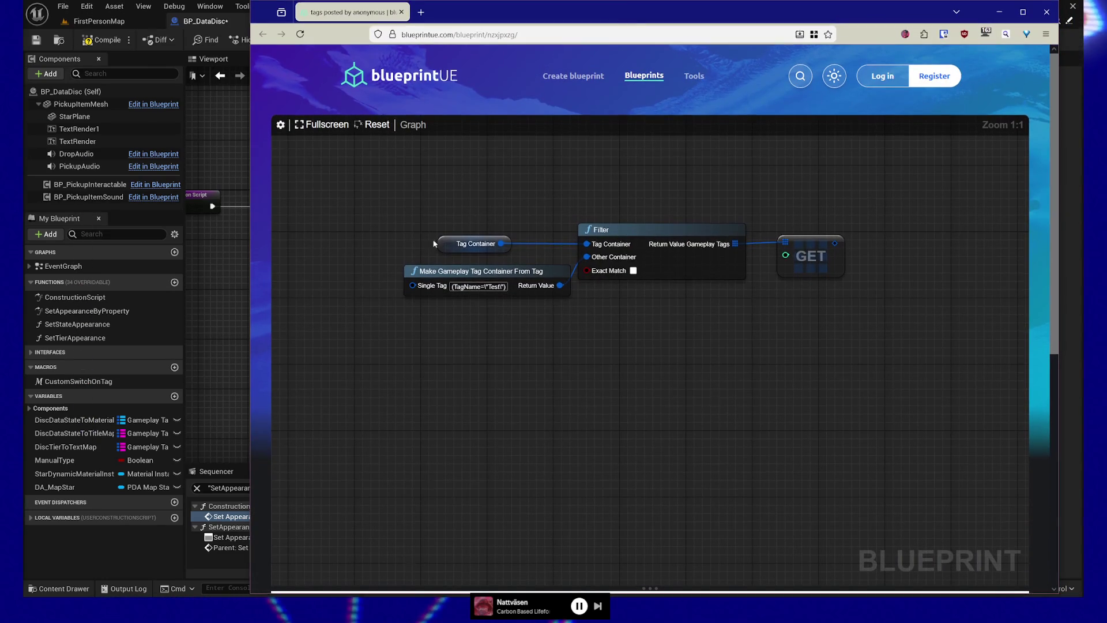
pyautogui.click(476, 243)
pyautogui.click(600, 232)
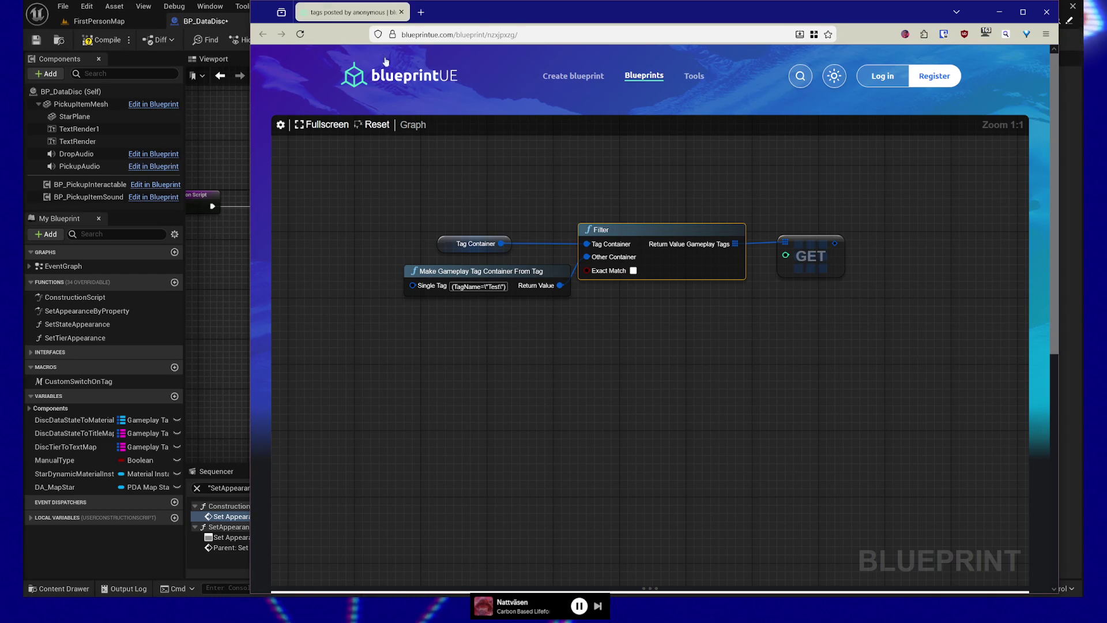
pyautogui.click(486, 35)
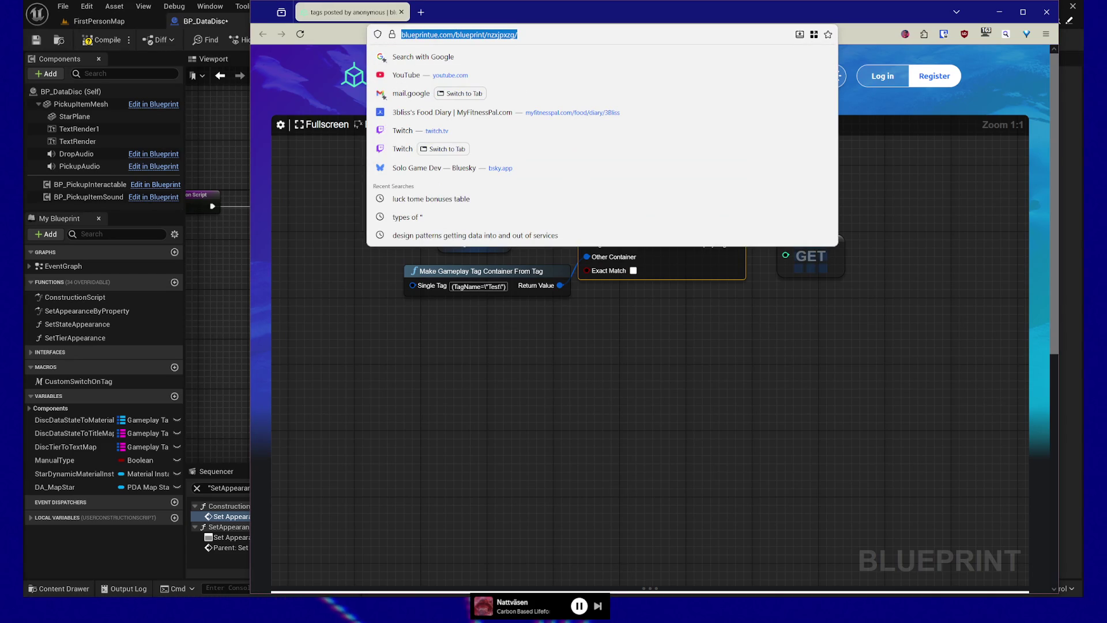
pyautogui.hotkey('alt', 'Tab')
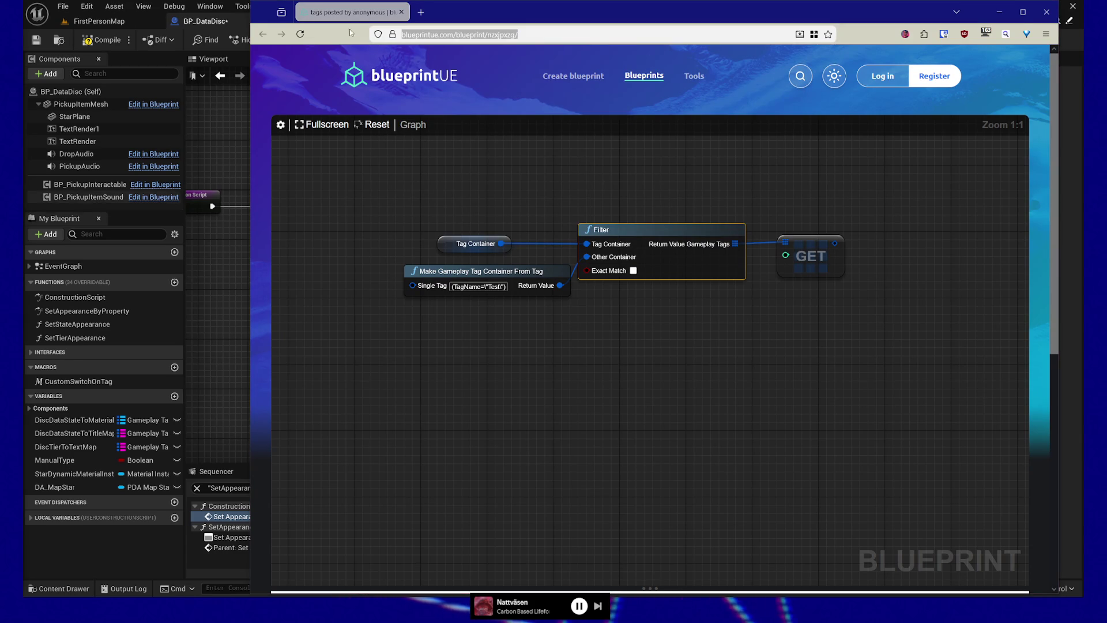
pyautogui.click(226, 134)
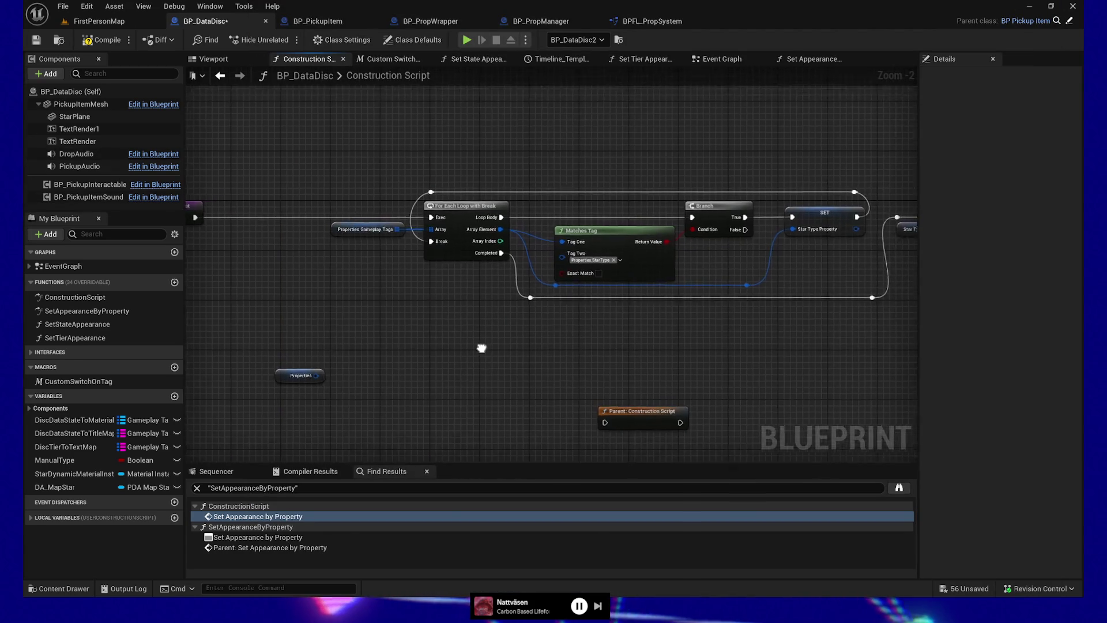
# Place the Parent node and Star Type Property getter, then marquee-select the loop, Branch, SET and reroutes
pyautogui.moveTo(294, 317); pyautogui.dragTo(324, 351)
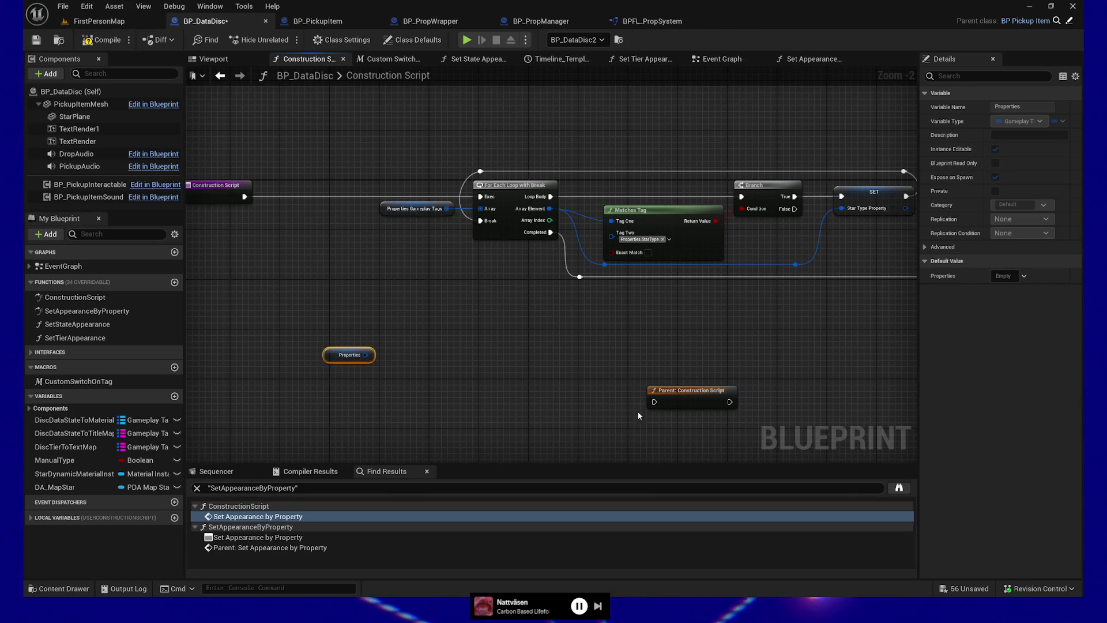
pyautogui.moveTo(657, 391); pyautogui.dragTo(463, 335)
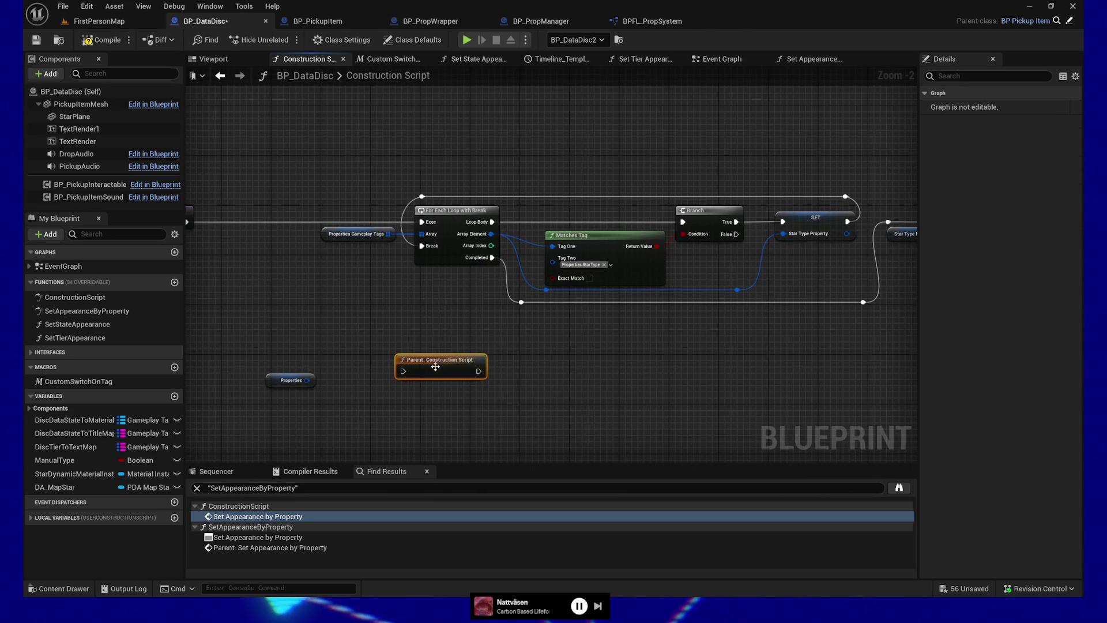
pyautogui.moveTo(587, 353)
pyautogui.mouseDown()
pyautogui.moveTo(437, 365)
pyautogui.moveTo(470, 362)
pyautogui.mouseUp()
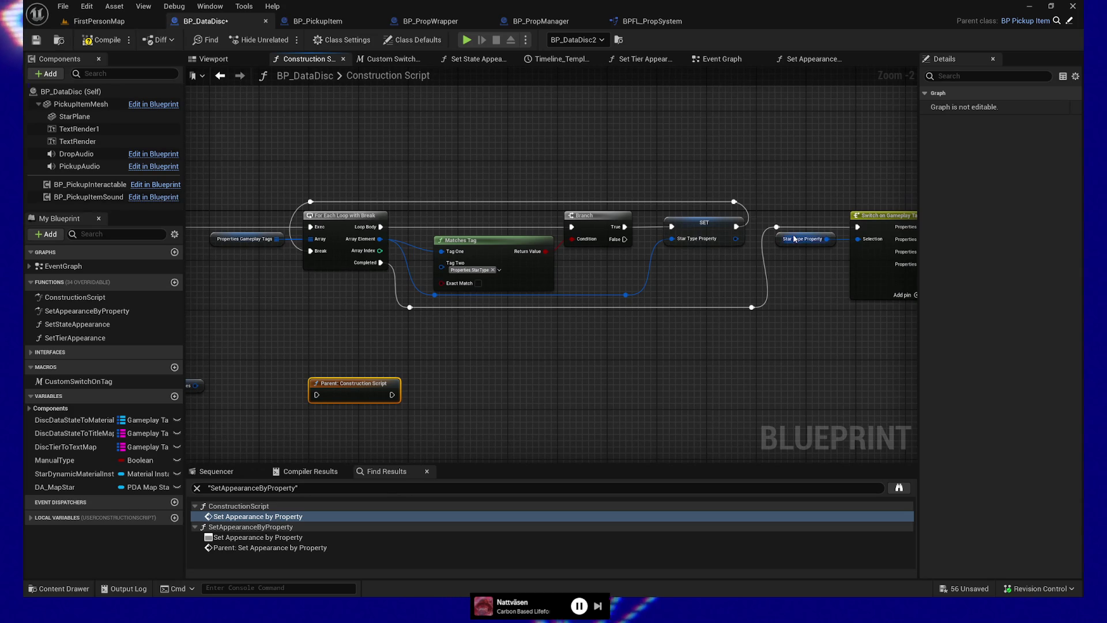
pyautogui.moveTo(796, 238)
pyautogui.mouseDown()
pyautogui.moveTo(726, 276)
pyautogui.moveTo(683, 266)
pyautogui.mouseUp()
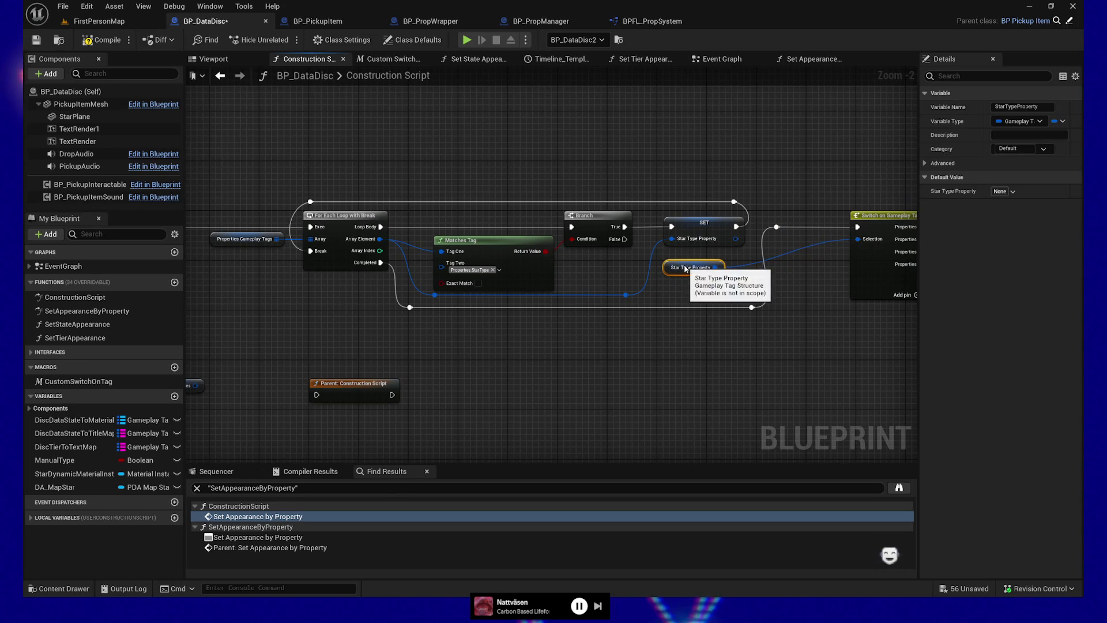
pyautogui.moveTo(232, 166)
pyautogui.mouseDown()
pyautogui.moveTo(680, 343)
pyautogui.moveTo(752, 343)
pyautogui.mouseUp()
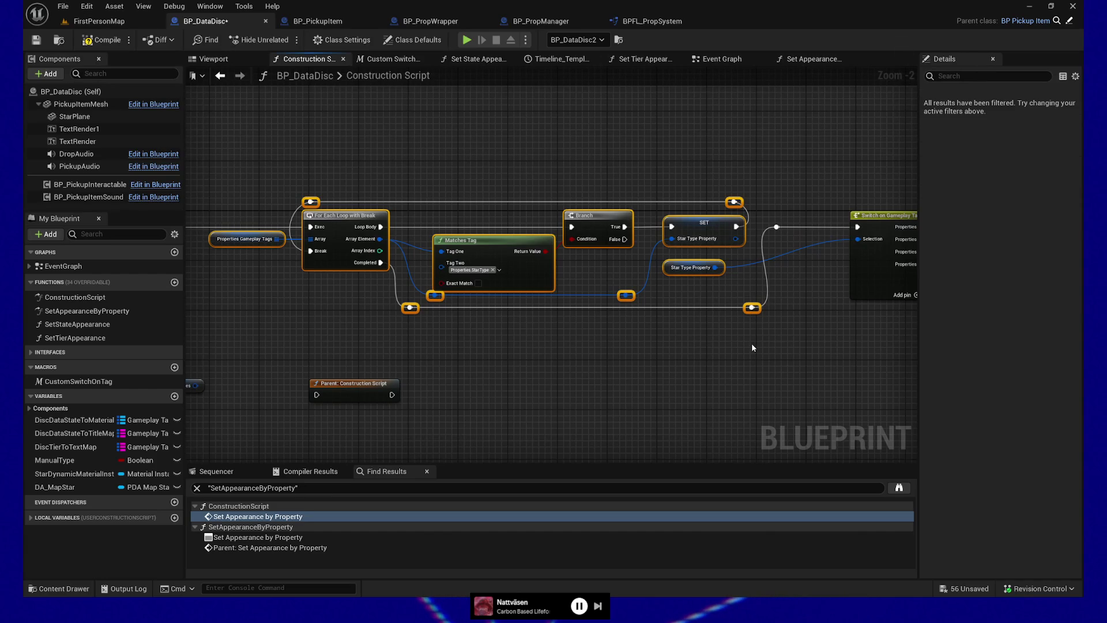
pyautogui.rightClick(331, 218)
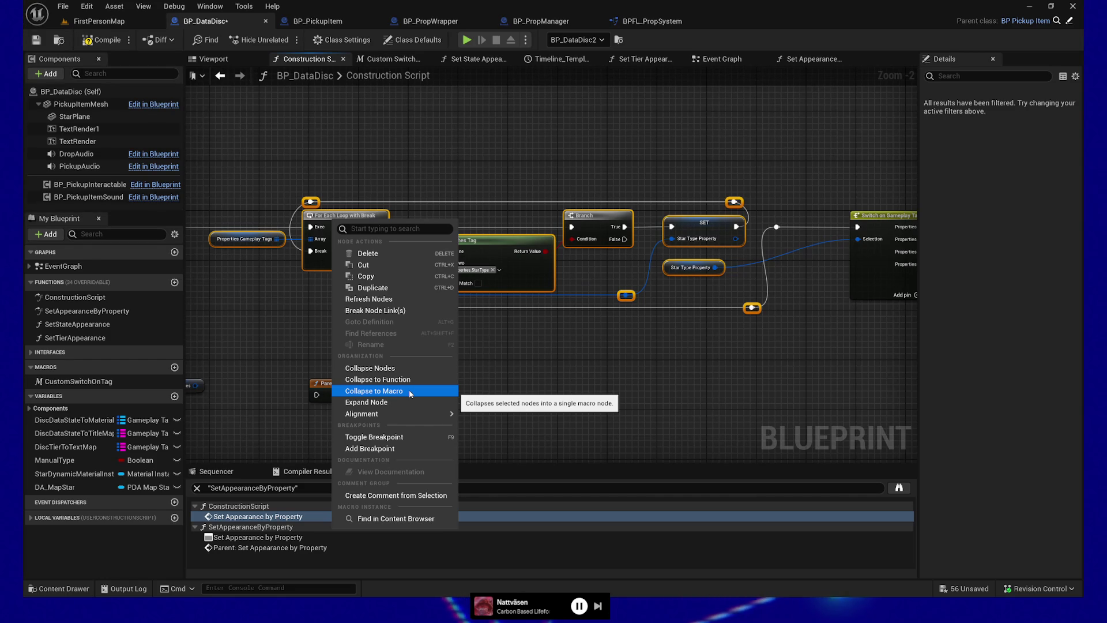
# Collapse the selected loop into a macro renamed GetGameplayTagByParent and open its graph
pyautogui.click(410, 392)
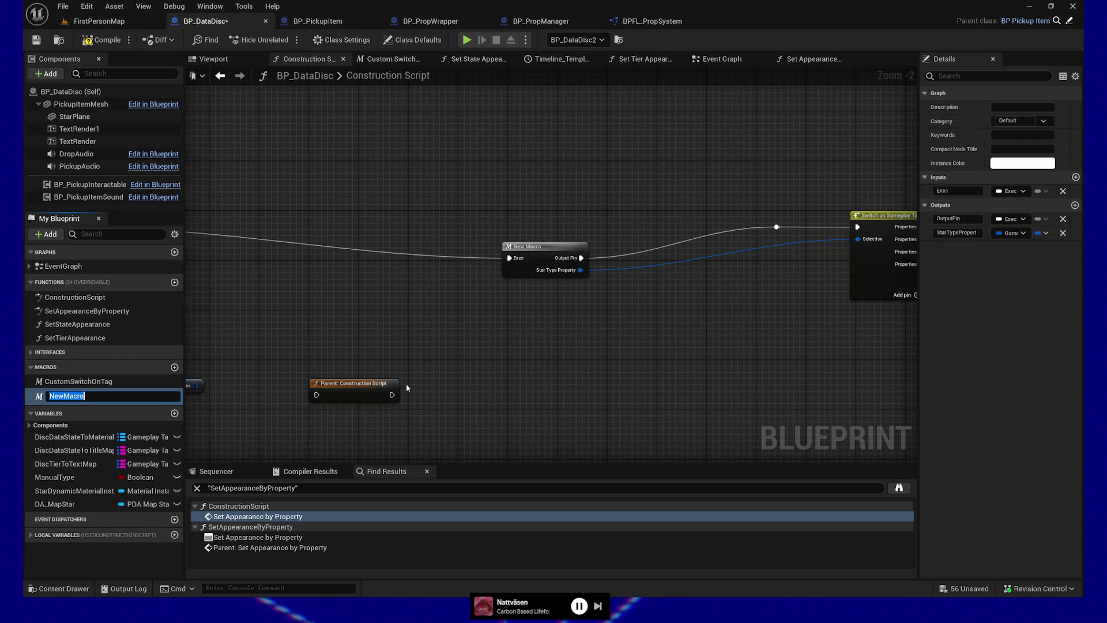
pyautogui.write('GetTagByParen')
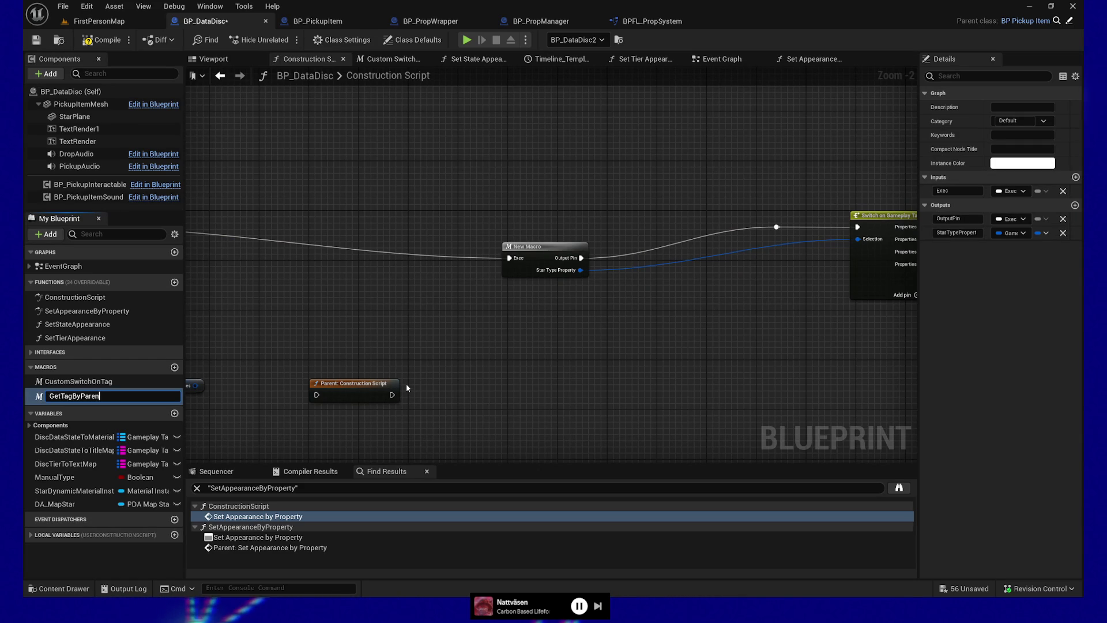
pyautogui.write('t')
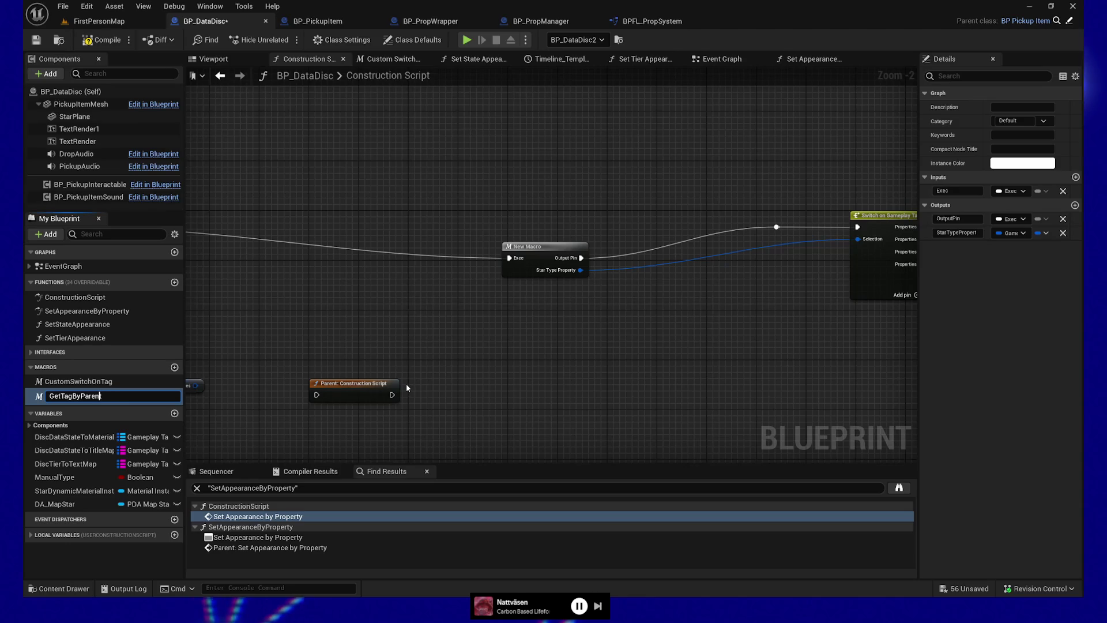
pyautogui.press('Home')
pyautogui.press('Right')
pyautogui.press('Right')
pyautogui.press('Right')
pyautogui.write('Gamep')
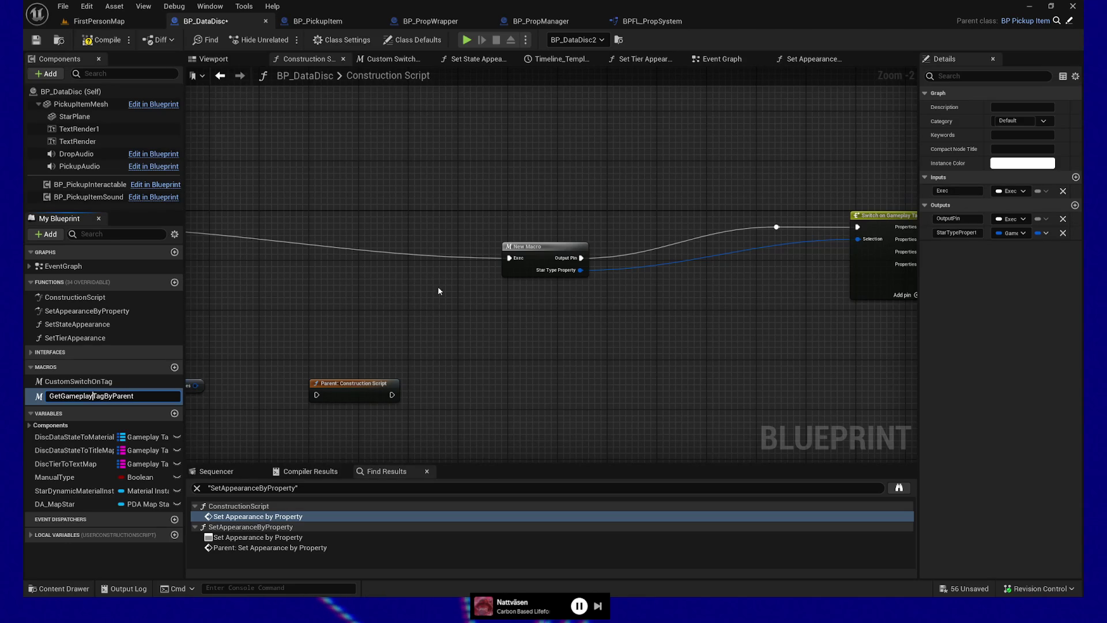
pyautogui.press('Return')
pyautogui.moveTo(521, 234); pyautogui.dragTo(463, 204)
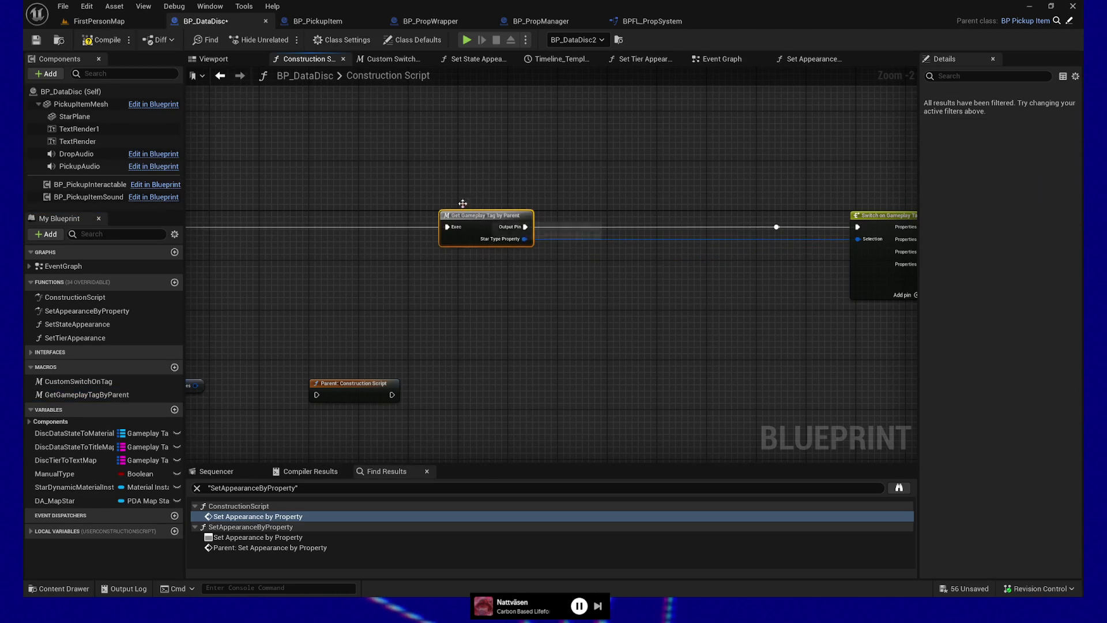
pyautogui.doubleClick(623, 228)
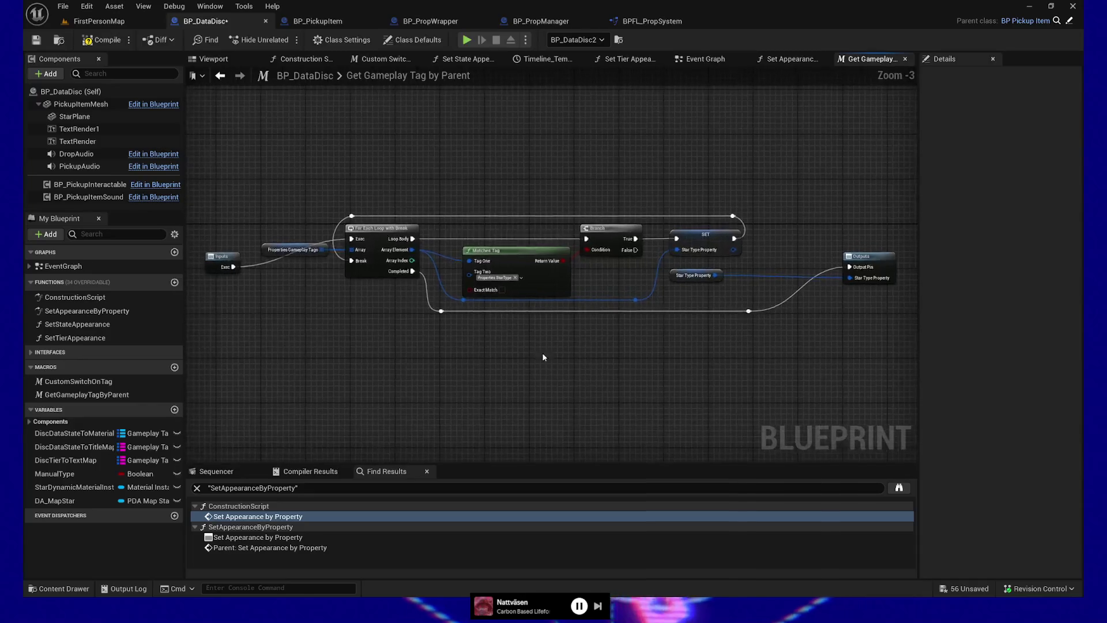
# Nudge the macro's Inputs node left and feed Matches Tag's Tag Two from a macro input
pyautogui.click(300, 255)
pyautogui.moveTo(300, 255); pyautogui.dragTo(278, 251)
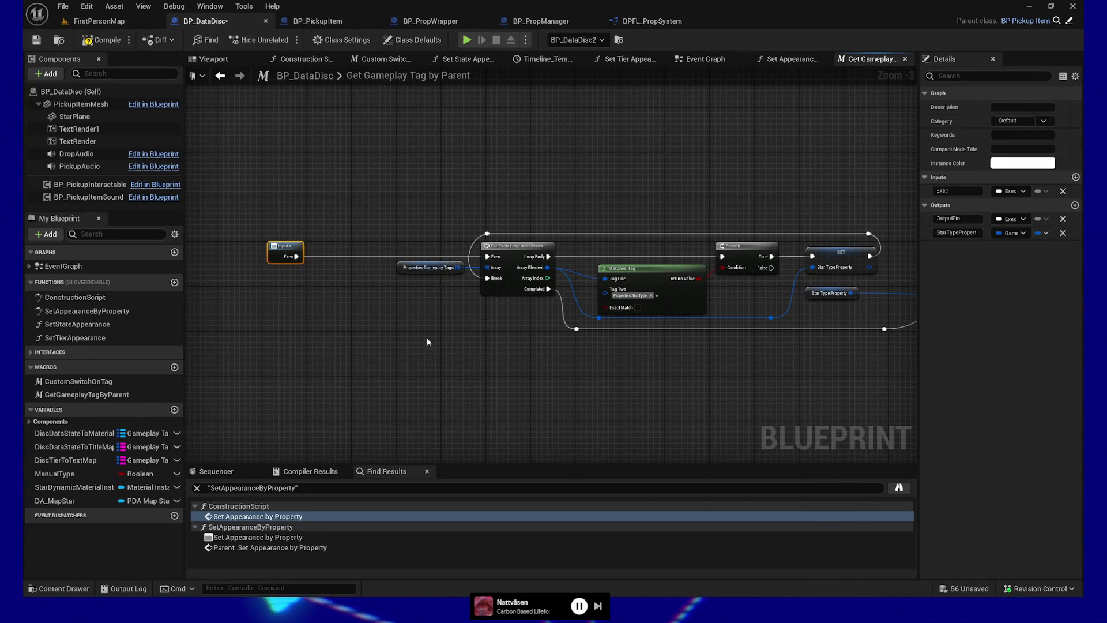
pyautogui.moveTo(580, 298)
pyautogui.mouseDown()
pyautogui.moveTo(380, 324)
pyautogui.moveTo(256, 263)
pyautogui.moveTo(275, 282)
pyautogui.mouseUp()
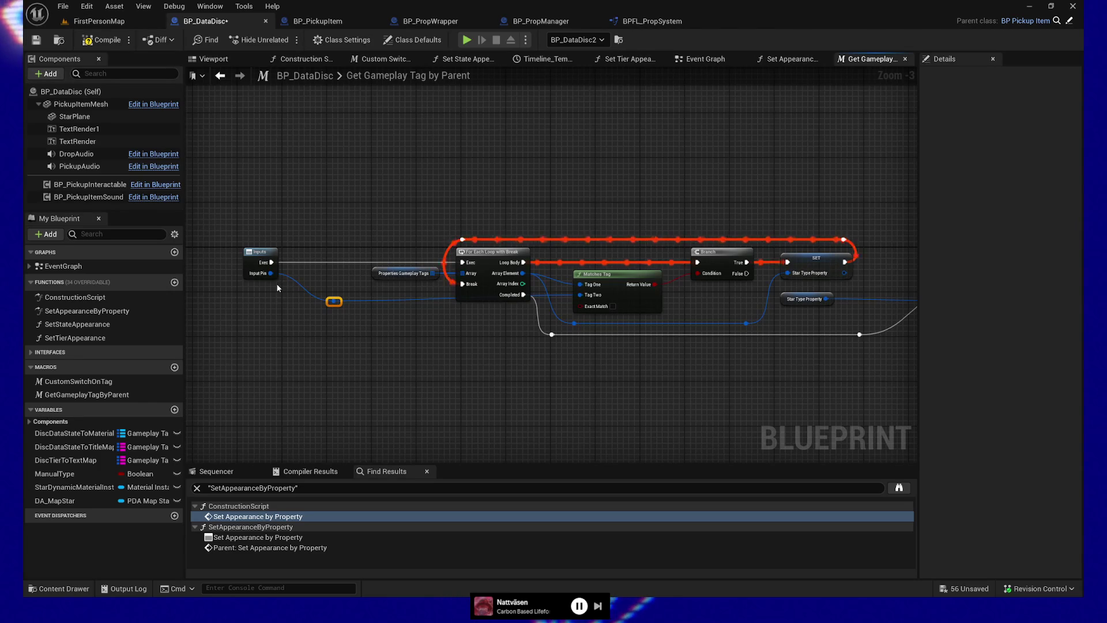
pyautogui.click(334, 300)
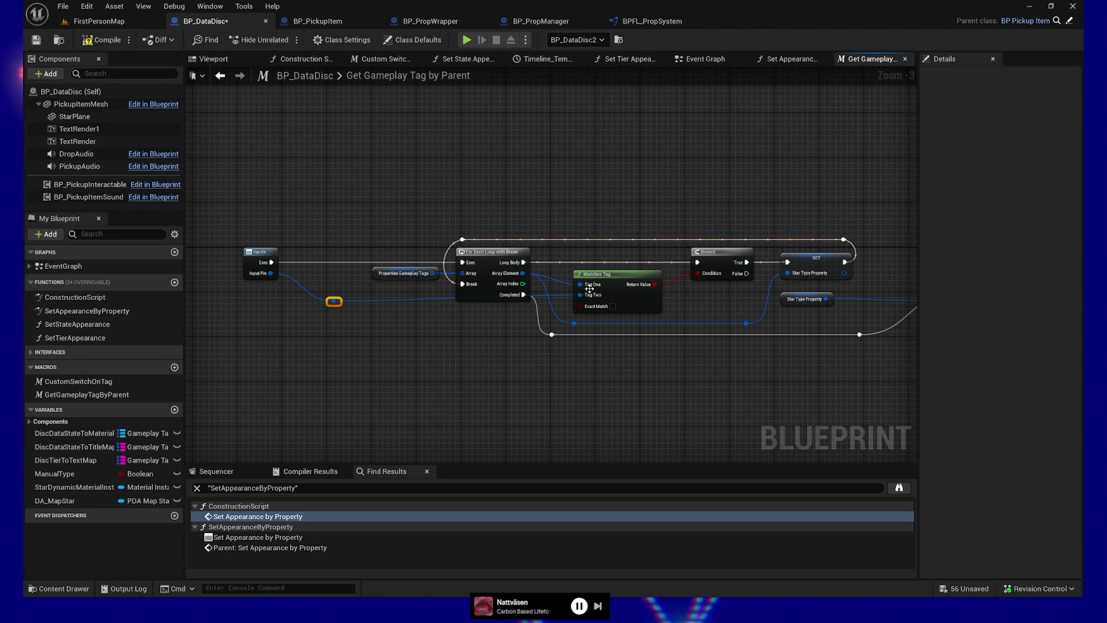
pyautogui.keyDown('ctrl'); pyautogui.click(611, 275); pyautogui.keyUp('ctrl')
# Move Outputs near the loop, tuck the Star Type Property getter lower, and save BP_DataDisc
pyautogui.moveTo(439, 369); pyautogui.dragTo(360, 371)
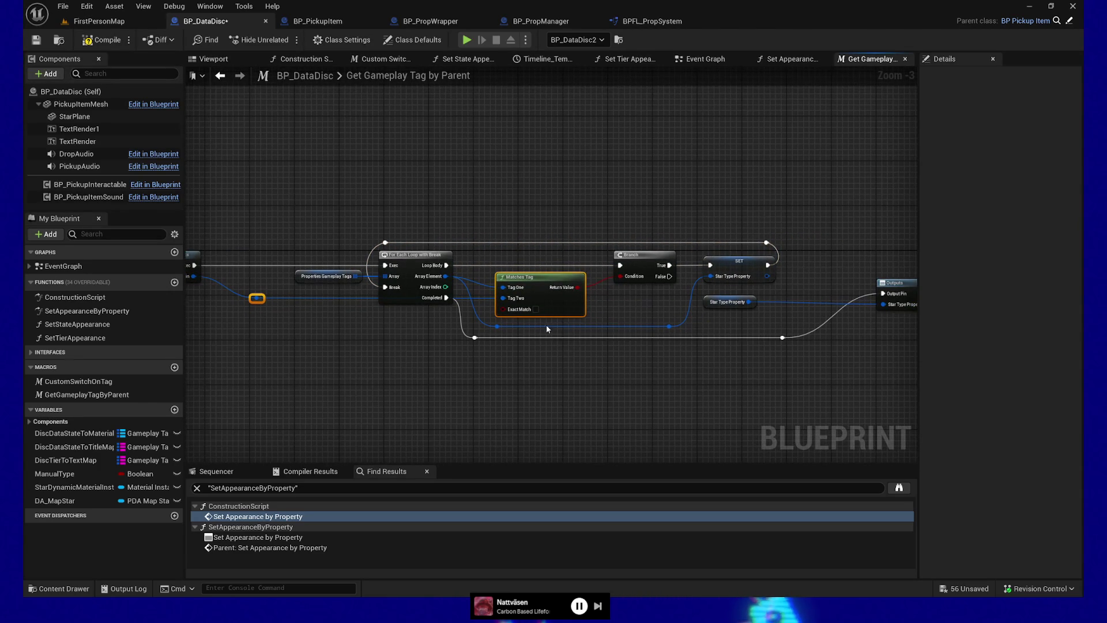
pyautogui.moveTo(686, 375); pyautogui.dragTo(501, 383)
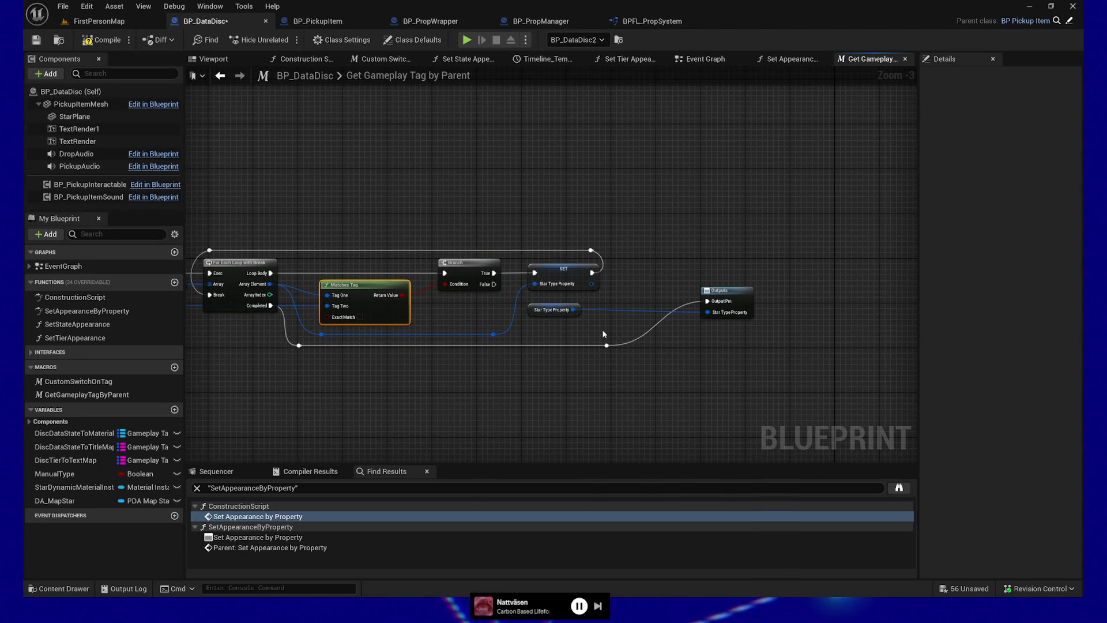
pyautogui.moveTo(715, 287); pyautogui.dragTo(668, 342)
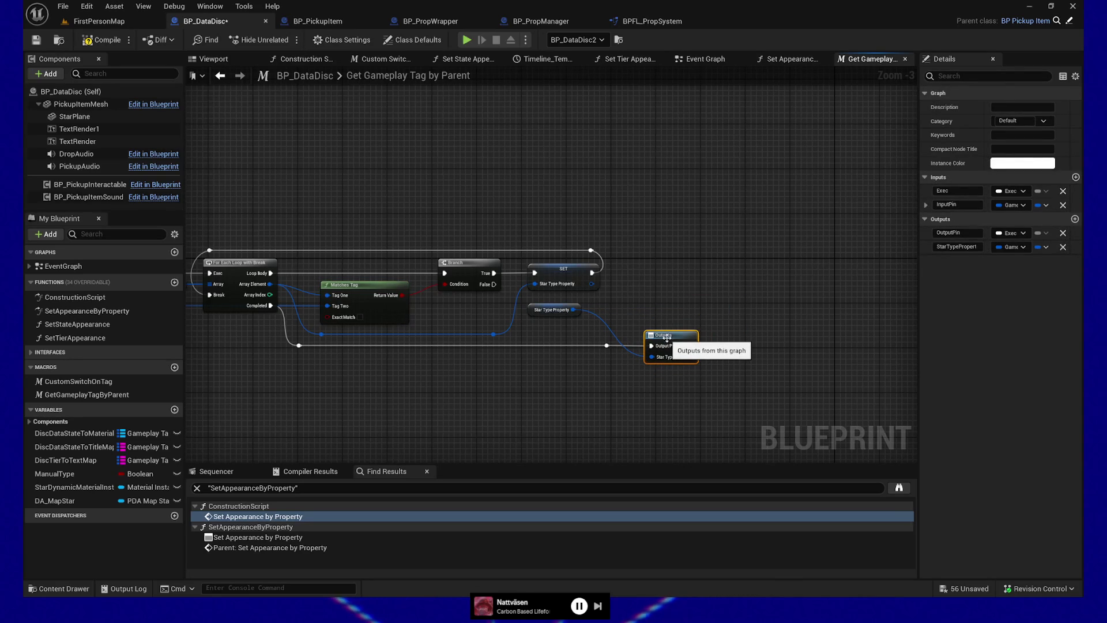
pyautogui.keyDown('ctrl'); pyautogui.click(607, 345); pyautogui.keyUp('ctrl')
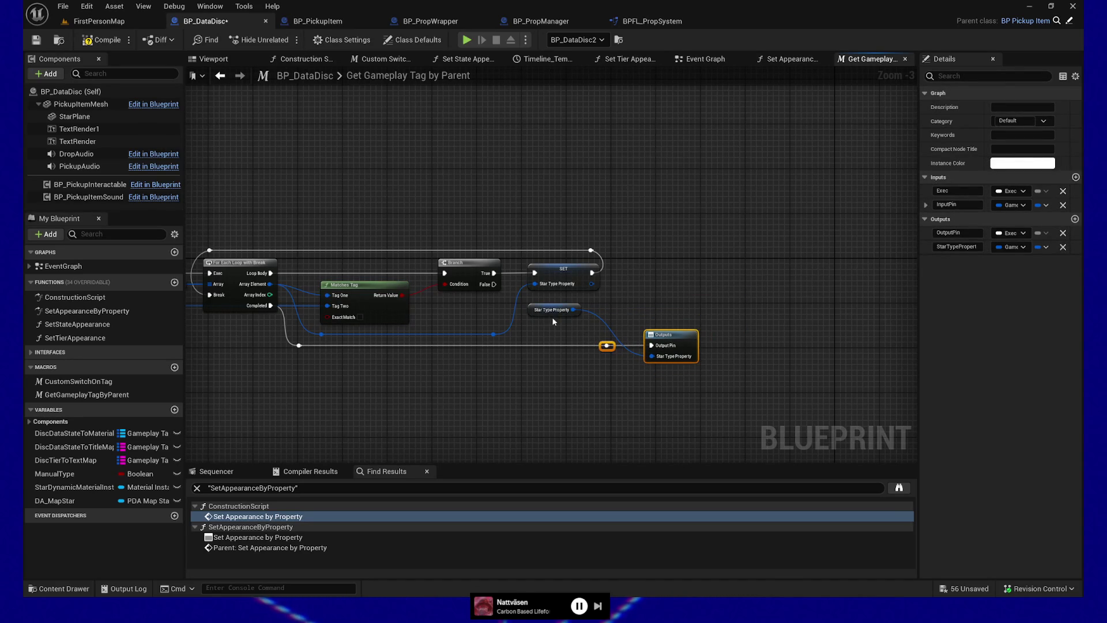
pyautogui.moveTo(537, 310)
pyautogui.mouseDown()
pyautogui.moveTo(538, 357)
pyautogui.moveTo(570, 355)
pyautogui.mouseUp()
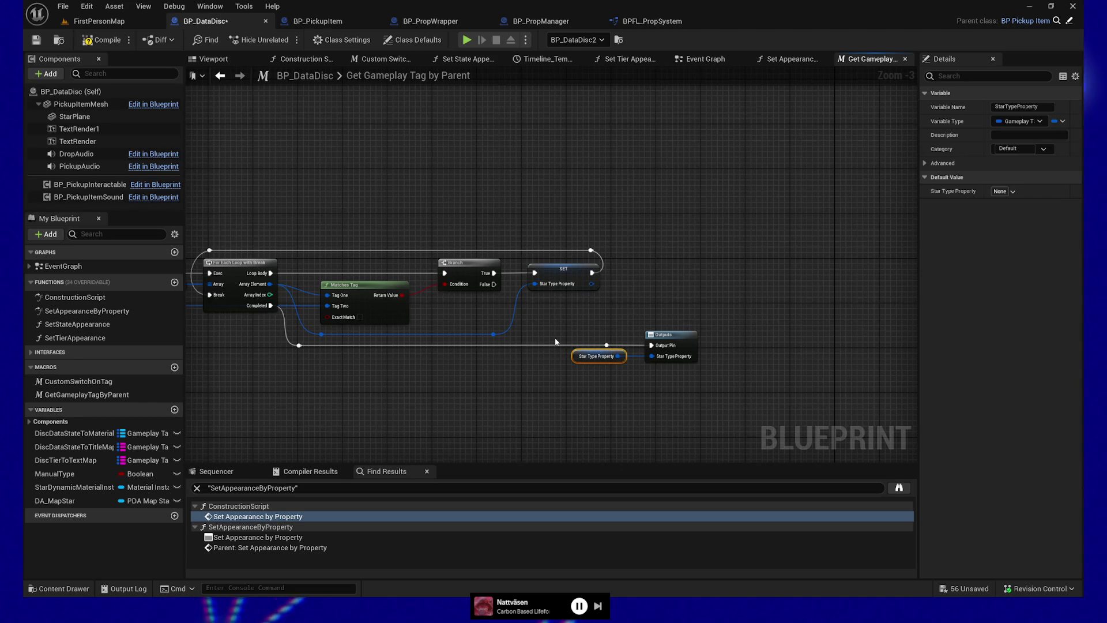
pyautogui.moveTo(370, 213)
pyautogui.mouseDown()
pyautogui.moveTo(314, 176)
pyautogui.moveTo(386, 180)
pyautogui.mouseUp()
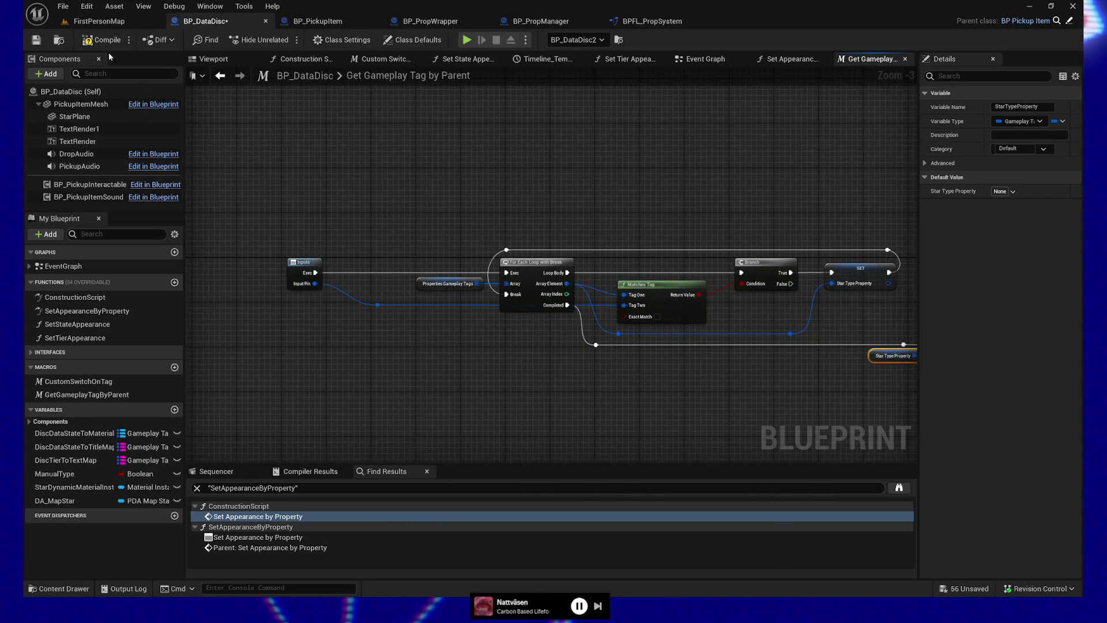
pyautogui.click(35, 40)
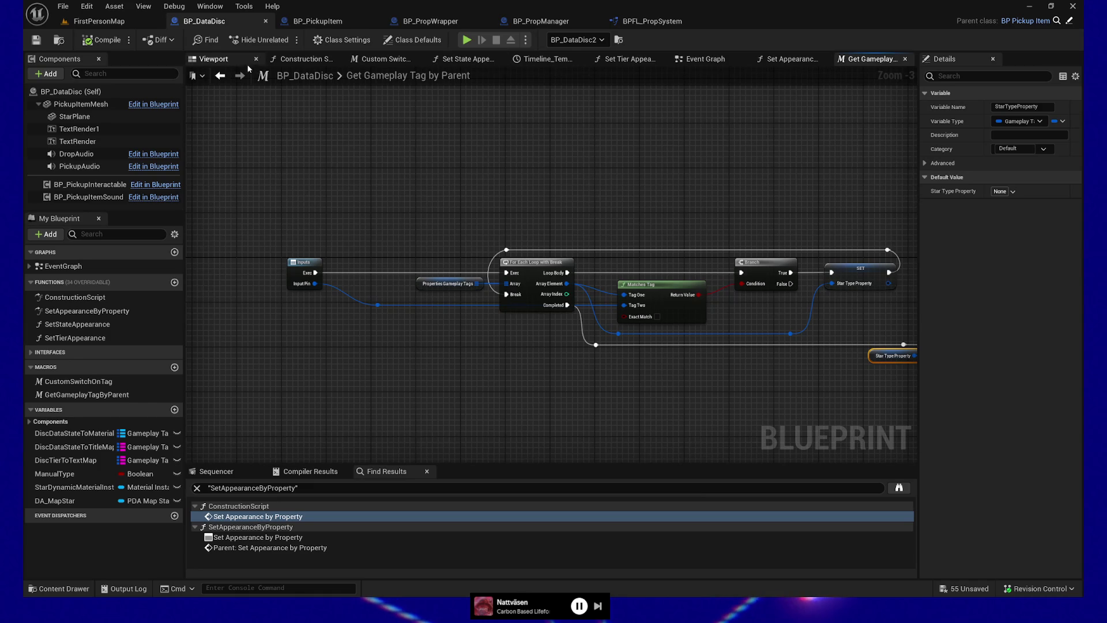
pyautogui.click(306, 60)
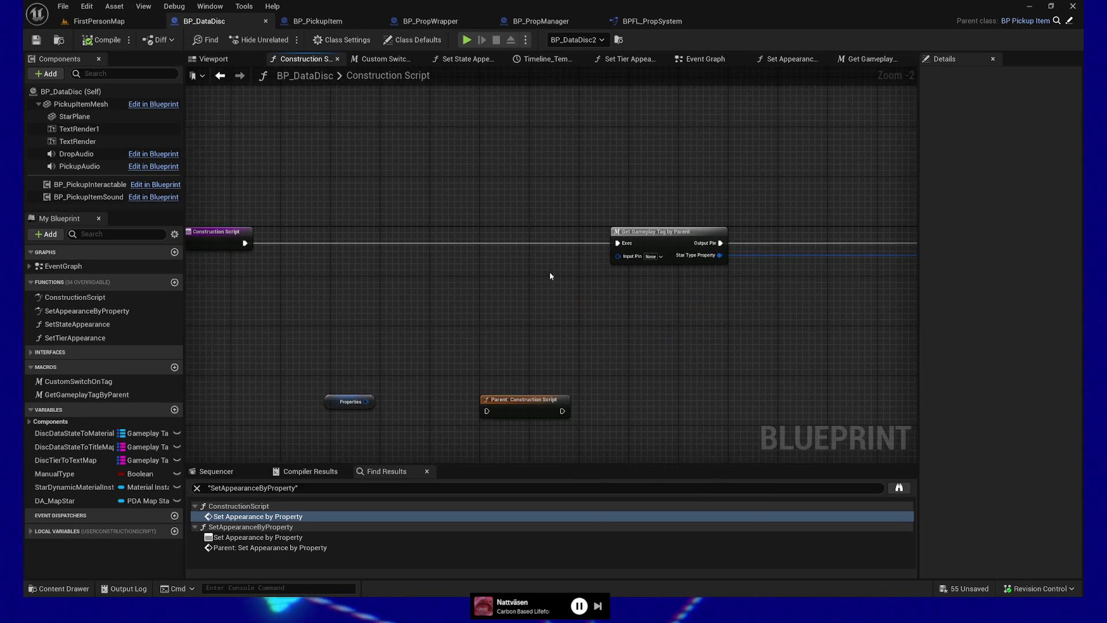
# Choose Properties.StarType as the Get Gameplay Tag by Parent node's Input Pin tag
pyautogui.click(661, 256)
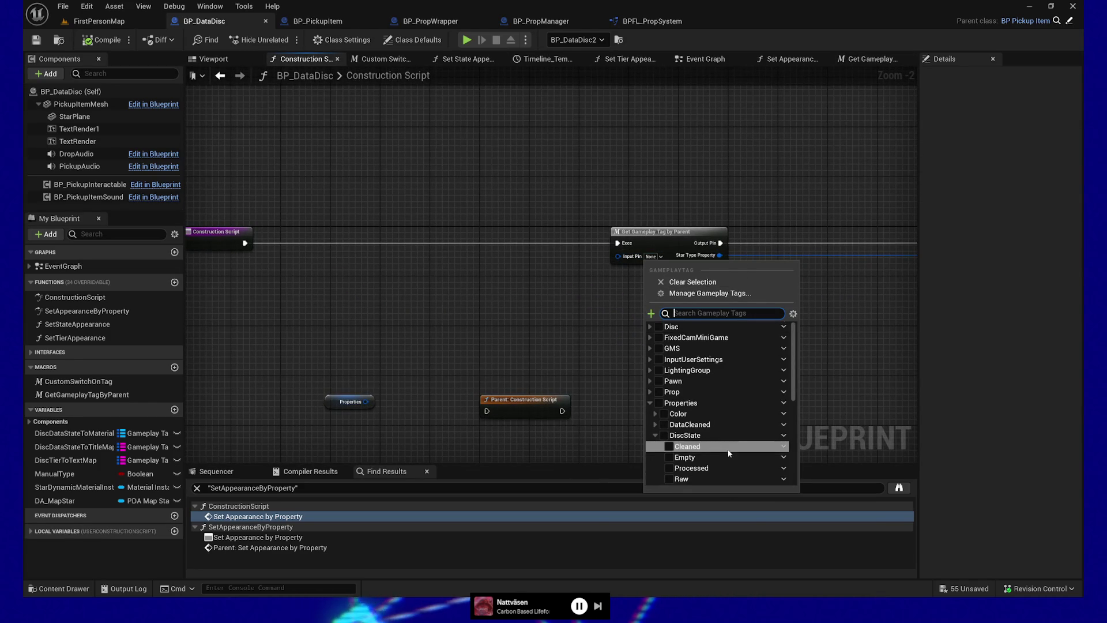
pyautogui.scroll(-2, 689, 453)
pyautogui.scroll(-1, 689, 453)
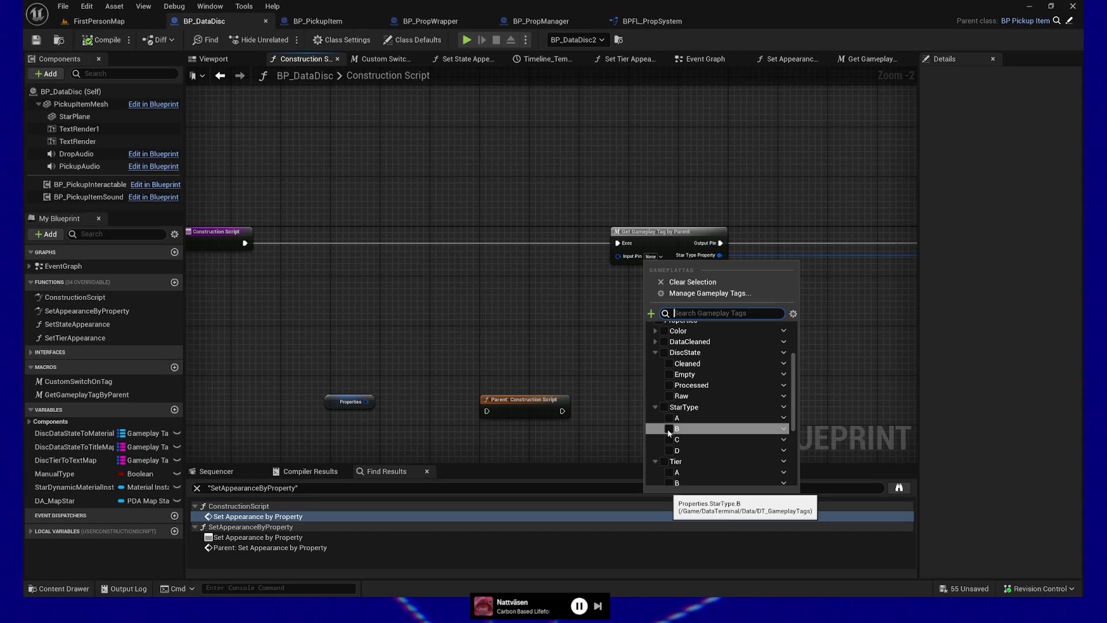
pyautogui.click(668, 429)
pyautogui.click(535, 303)
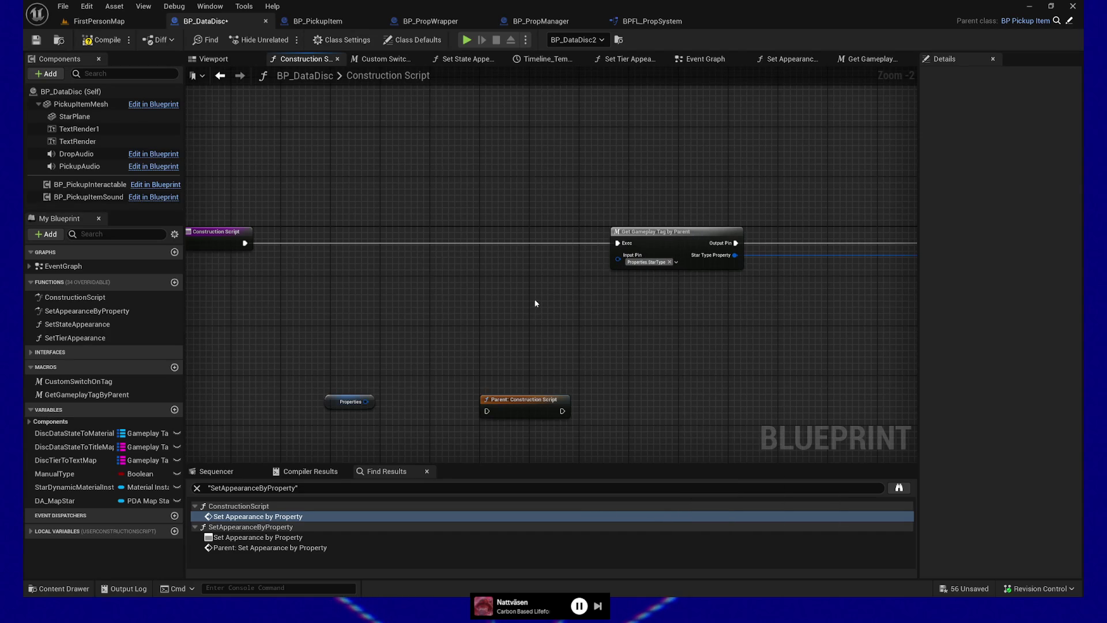
pyautogui.moveTo(730, 326); pyautogui.dragTo(340, 336)
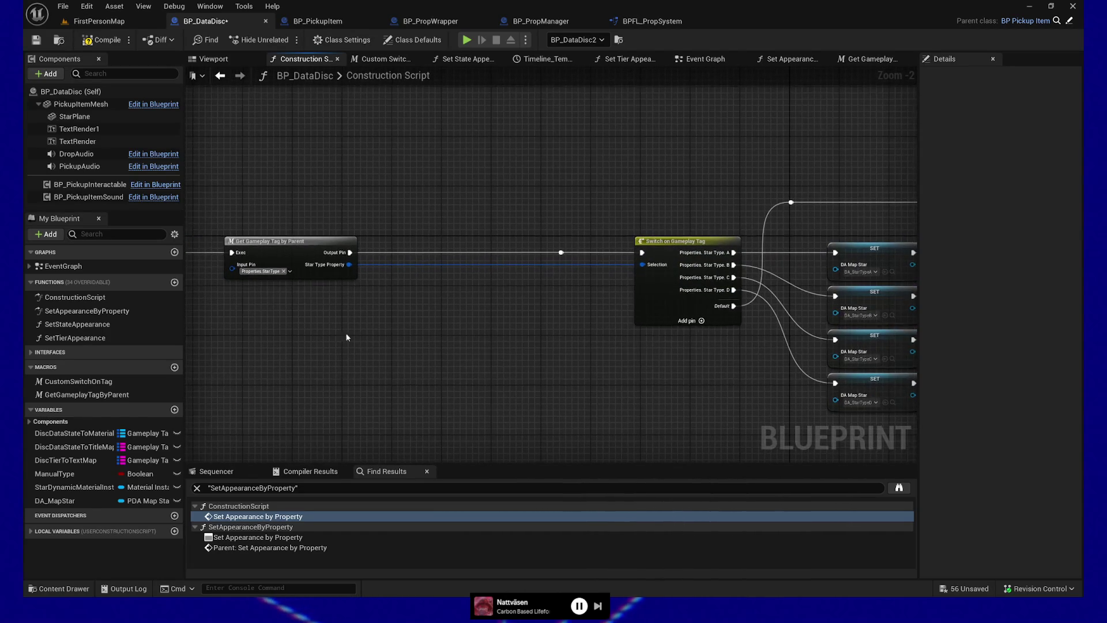
# Rewire the Output Pin exec directly into the Switch on Gameplay Tag node
pyautogui.keyDown('alt'); pyautogui.click(561, 252); pyautogui.keyUp('alt')
pyautogui.moveTo(352, 252); pyautogui.dragTo(641, 252)
pyautogui.moveTo(605, 303); pyautogui.dragTo(459, 305)
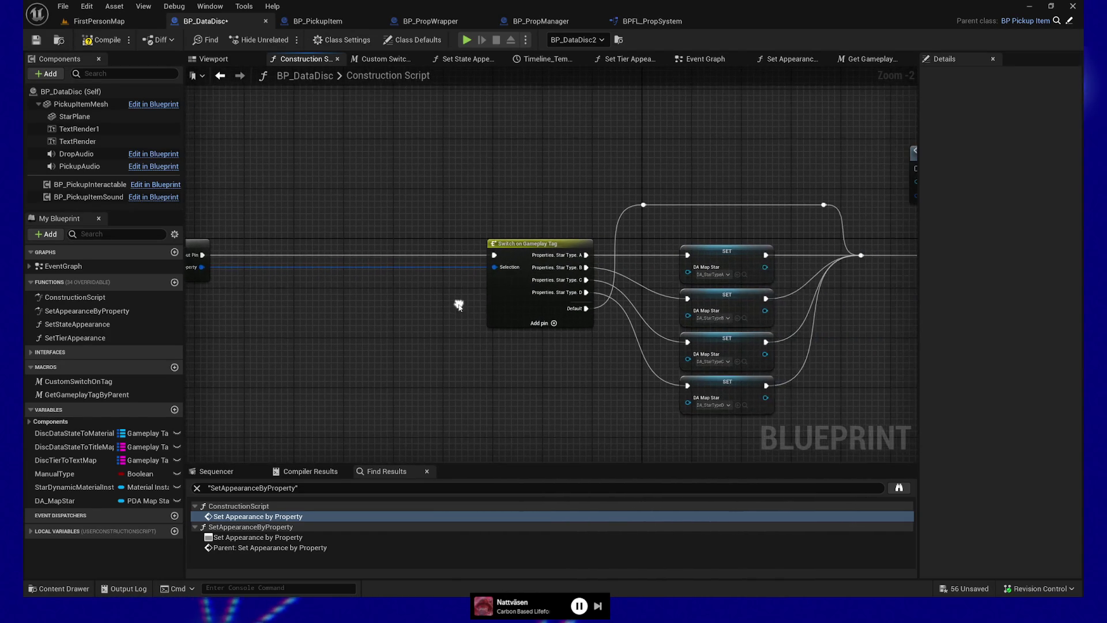
pyautogui.scroll(-1, 587, 400)
pyautogui.moveTo(587, 400); pyautogui.dragTo(415, 369)
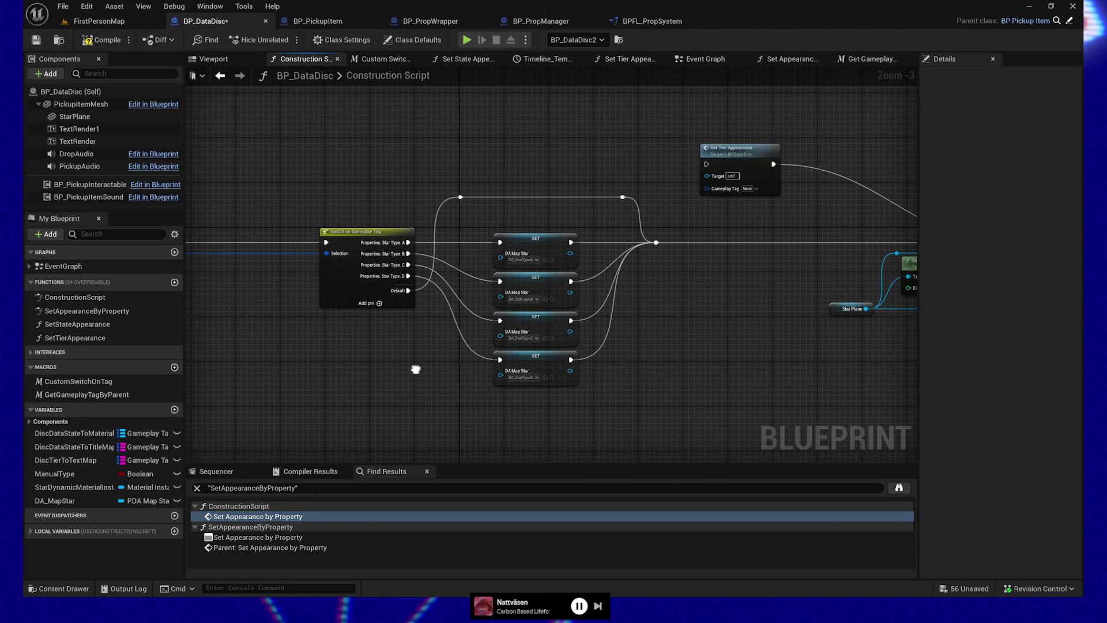
# Select the switch, SET nodes, reroutes and Get Gameplay Tag node and shift them left
pyautogui.moveTo(450, 173); pyautogui.dragTo(628, 217)
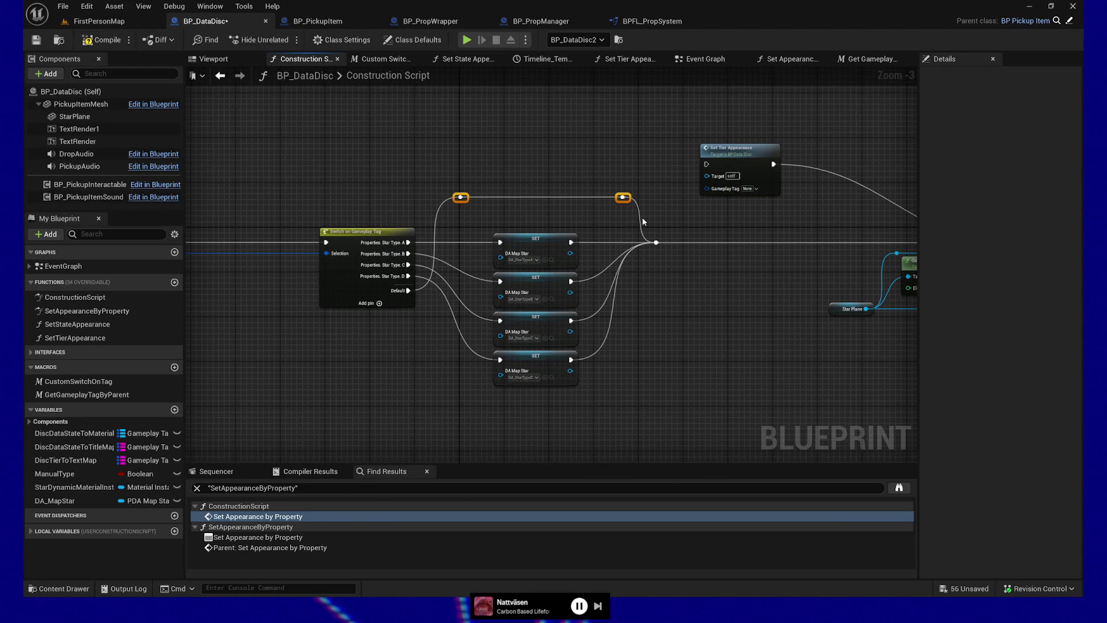
pyautogui.moveTo(314, 200)
pyautogui.mouseDown()
pyautogui.moveTo(438, 323)
pyautogui.moveTo(598, 415)
pyautogui.moveTo(677, 409)
pyautogui.mouseUp()
pyautogui.moveTo(530, 368)
pyautogui.mouseDown()
pyautogui.moveTo(323, 380)
pyautogui.moveTo(573, 378)
pyautogui.mouseUp()
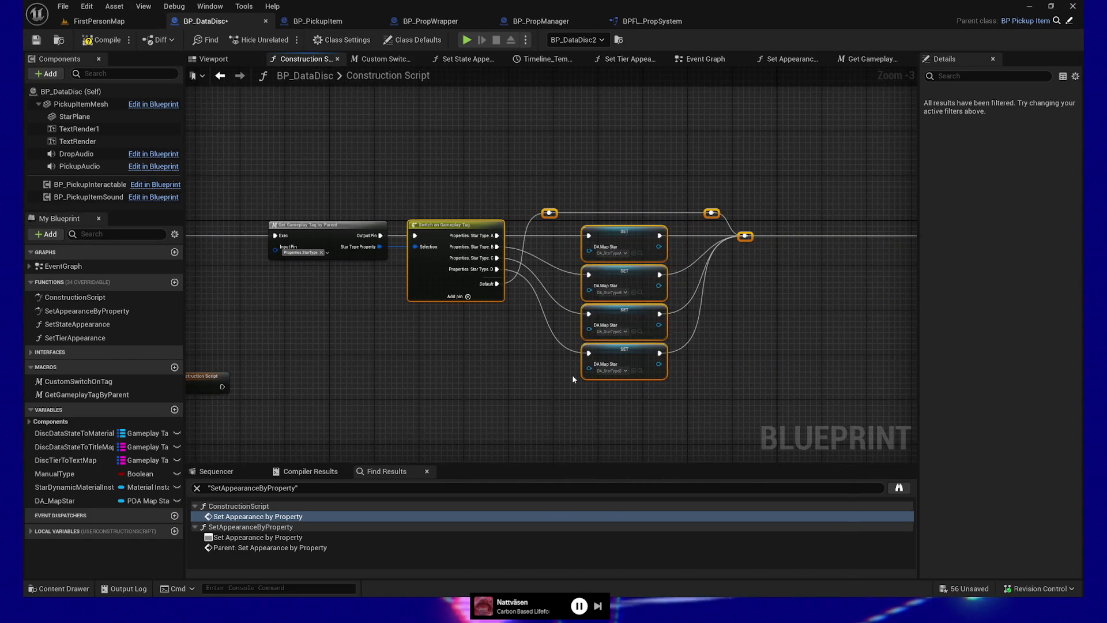
pyautogui.moveTo(388, 326); pyautogui.dragTo(383, 336)
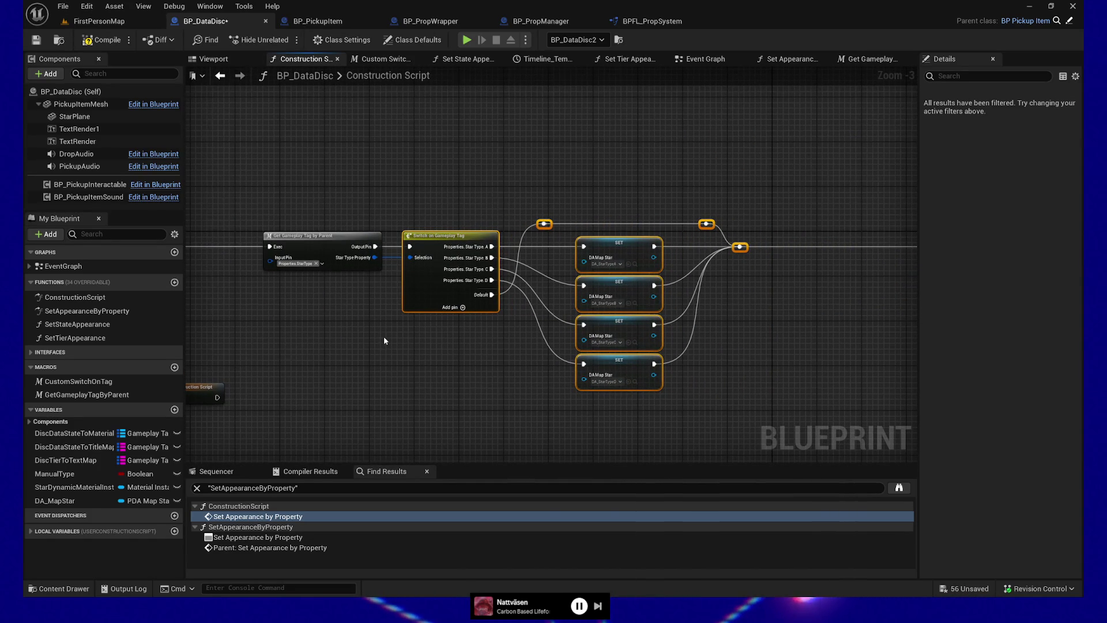
pyautogui.moveTo(292, 205)
pyautogui.mouseDown()
pyautogui.moveTo(323, 259)
pyautogui.moveTo(495, 248)
pyautogui.moveTo(775, 423)
pyautogui.mouseUp()
pyautogui.press('Left')
pyautogui.press('Left')
pyautogui.press('Left')
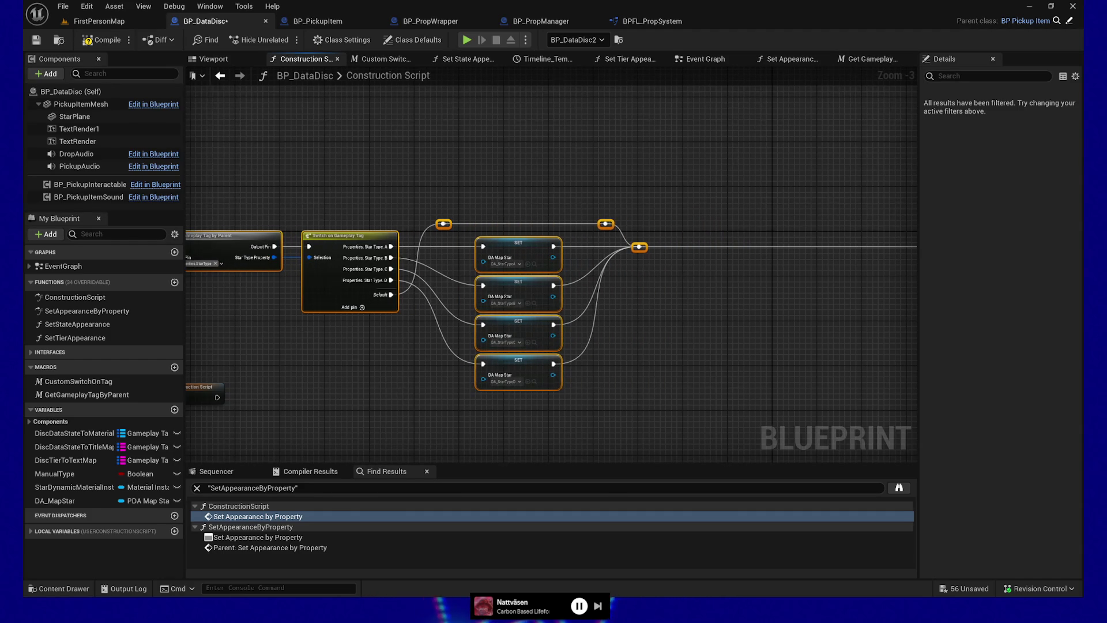
pyautogui.press('Left')
pyautogui.press('Left')
pyautogui.press('Left')
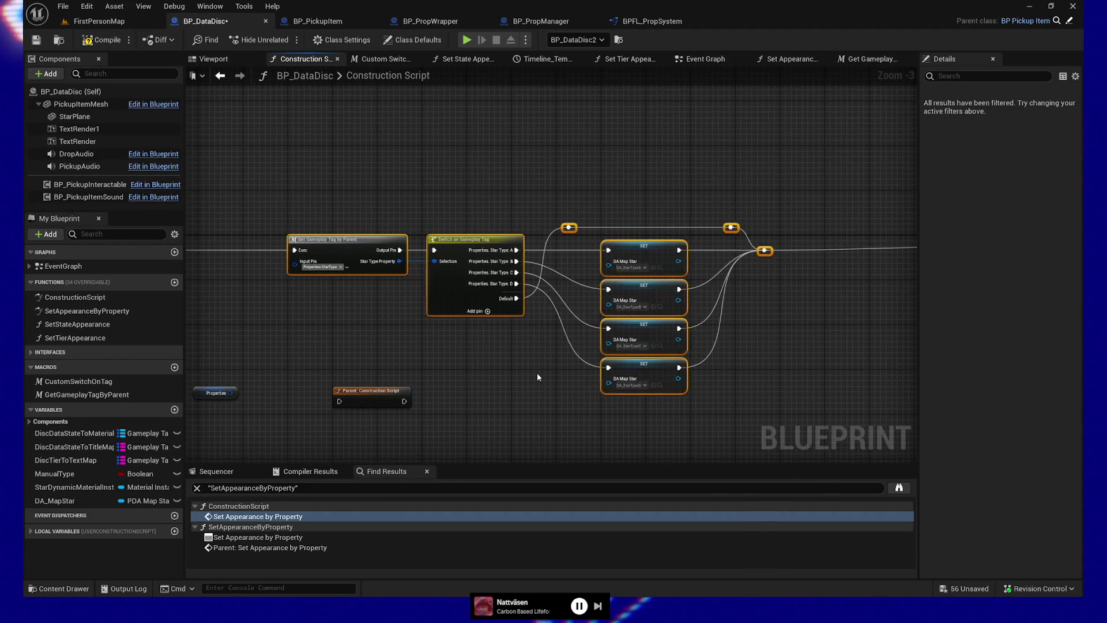
pyautogui.press('Left')
pyautogui.press('Left')
pyautogui.press('Left')
pyautogui.moveTo(359, 346); pyautogui.dragTo(492, 324)
pyautogui.press('Left')
pyautogui.press('Left')
pyautogui.press('Left')
pyautogui.press('Left')
pyautogui.press('Left')
pyautogui.press('Left')
# Move Parent: Construction Script beneath the SET nodes and reselect the switch group
pyautogui.click(512, 367)
pyautogui.moveTo(512, 368)
pyautogui.mouseDown()
pyautogui.moveTo(551, 440)
pyautogui.moveTo(436, 387)
pyautogui.mouseUp()
pyautogui.moveTo(369, 174)
pyautogui.mouseDown()
pyautogui.moveTo(639, 336)
pyautogui.moveTo(662, 403)
pyautogui.moveTo(681, 407)
pyautogui.mouseUp()
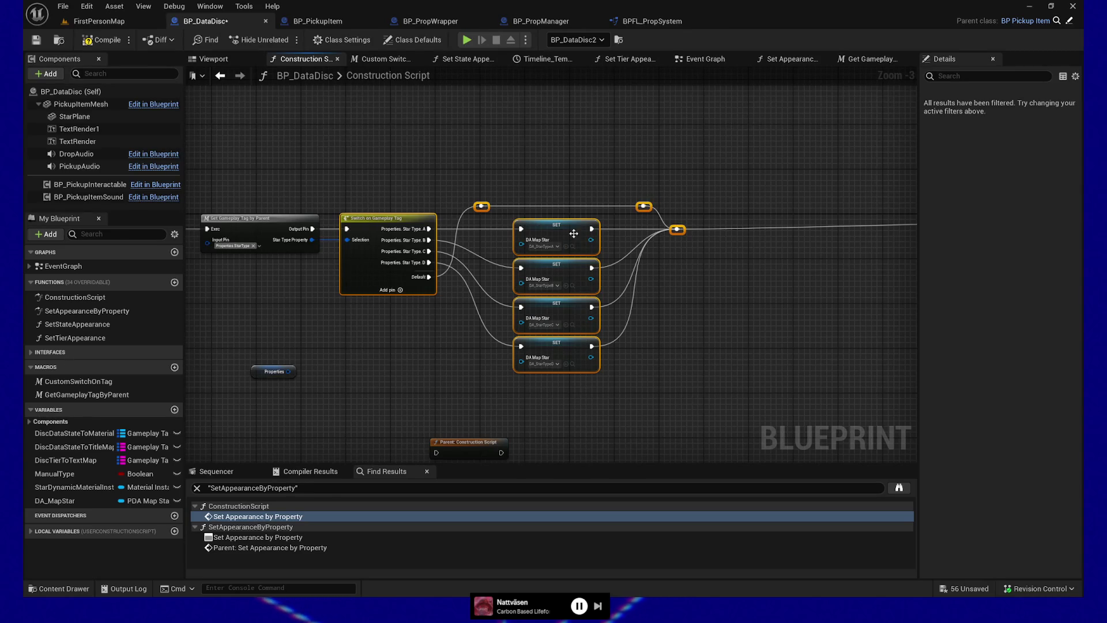
# Collapse the switch, four SET nodes and reroutes into a macro named NewMacro and open it
pyautogui.rightClick(372, 219)
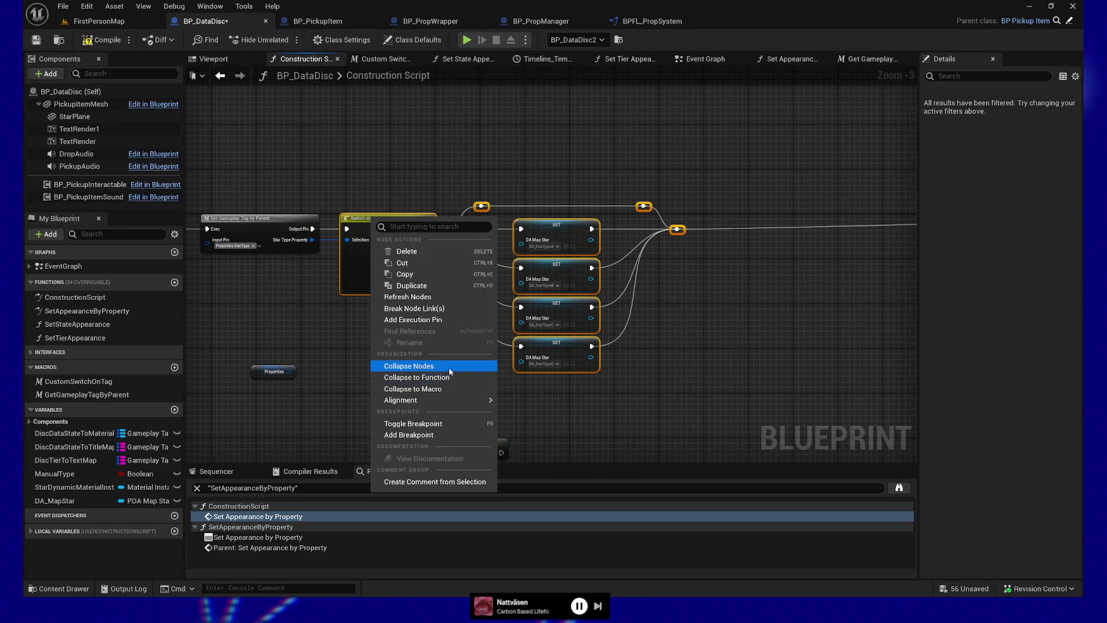
pyautogui.click(445, 390)
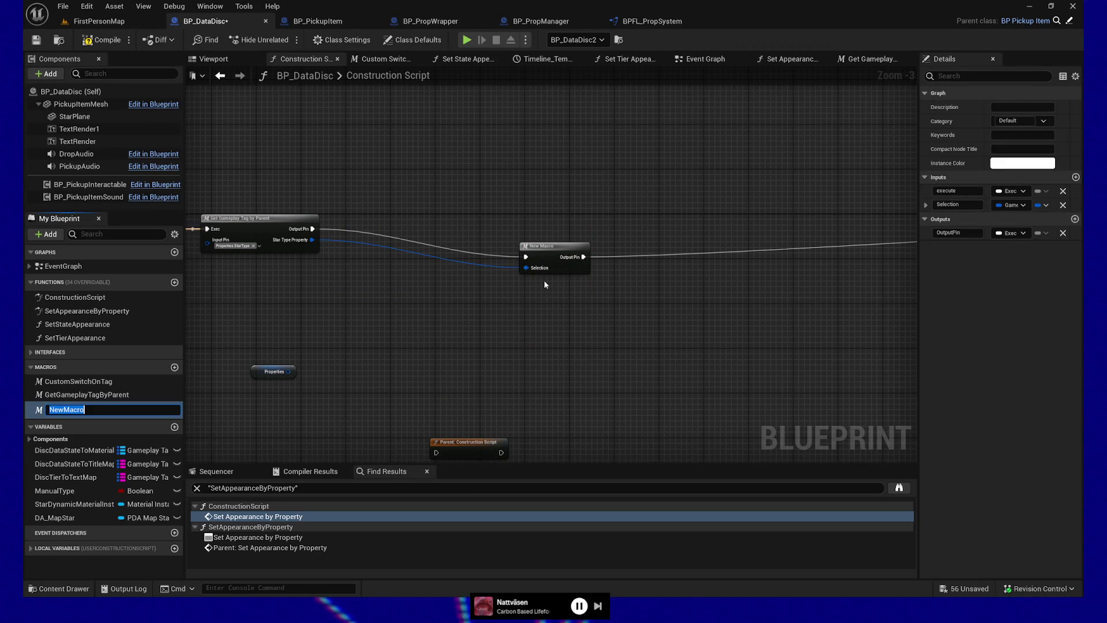
pyautogui.press('Return')
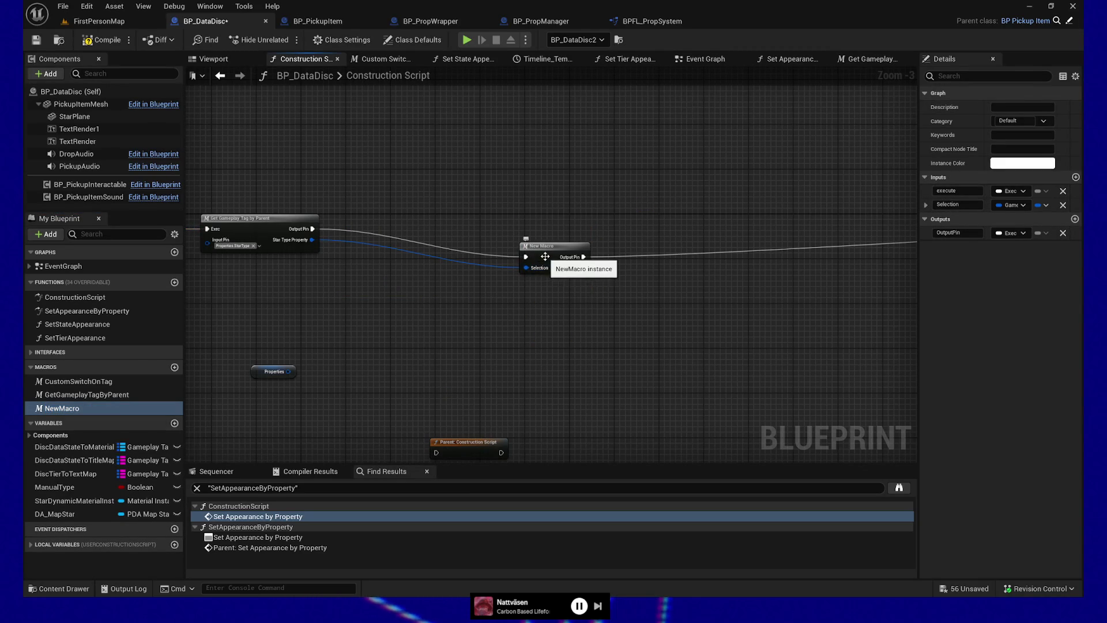
pyautogui.doubleClick(544, 256)
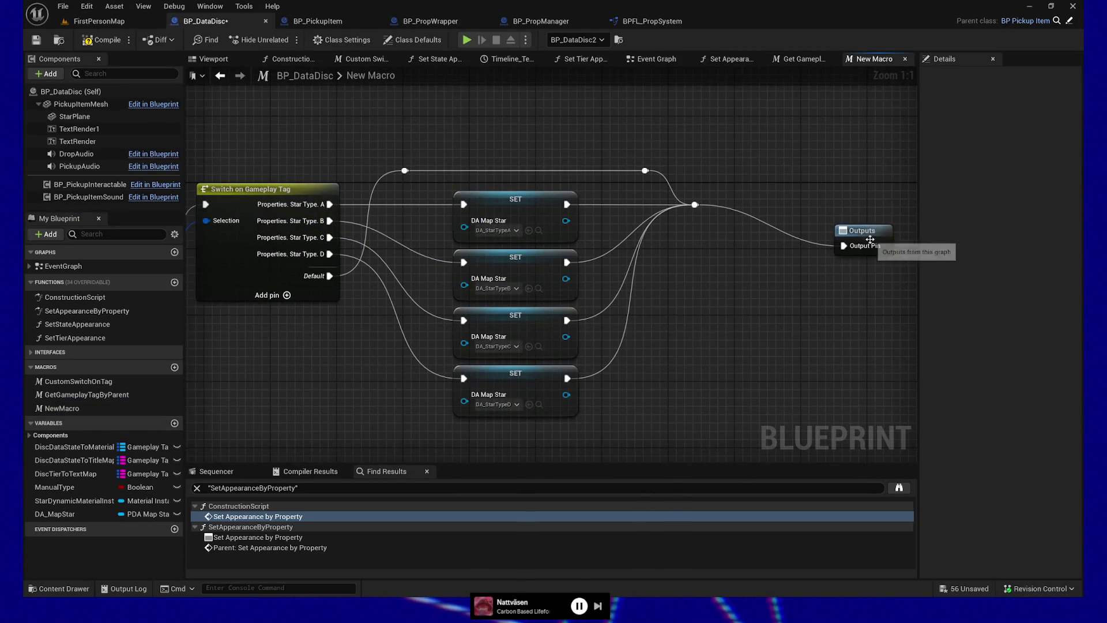
# Place NewMacro's Inputs node beside Switch on Gameplay Tag, review the graph, and return to Construction Script
pyautogui.click(869, 238)
pyautogui.moveTo(770, 316)
pyautogui.mouseDown()
pyautogui.moveTo(886, 316)
pyautogui.moveTo(828, 369)
pyautogui.mouseUp()
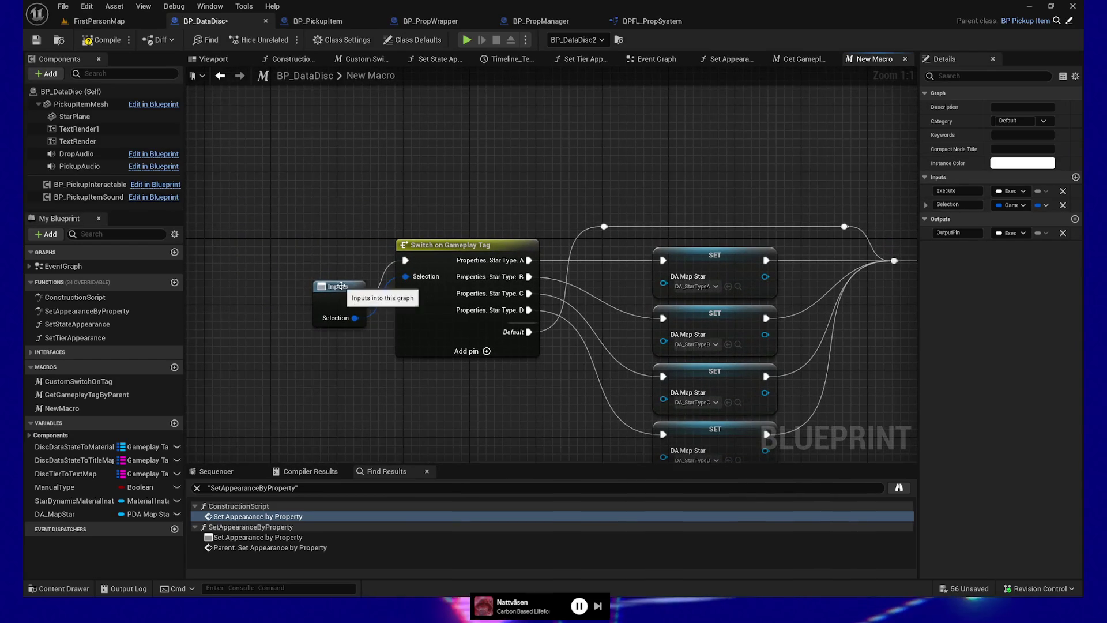
pyautogui.moveTo(341, 286); pyautogui.dragTo(316, 244)
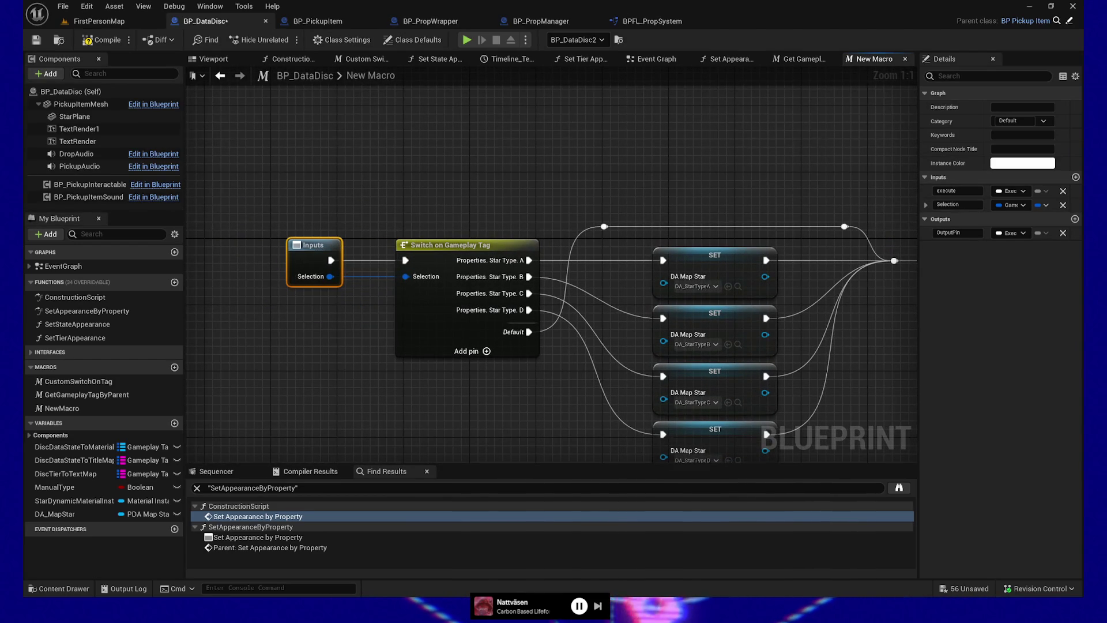
pyautogui.moveTo(340, 340); pyautogui.dragTo(316, 339)
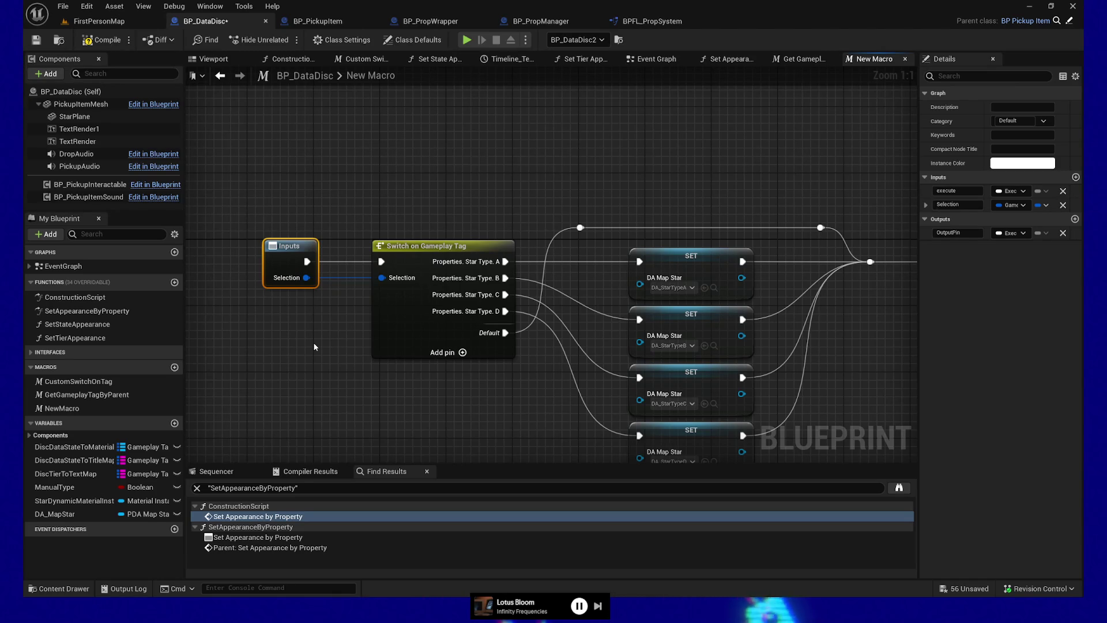
pyautogui.moveTo(438, 416); pyautogui.dragTo(319, 369)
pyautogui.scroll(-1, 318, 369)
pyautogui.moveTo(141, 213); pyautogui.dragTo(227, 217)
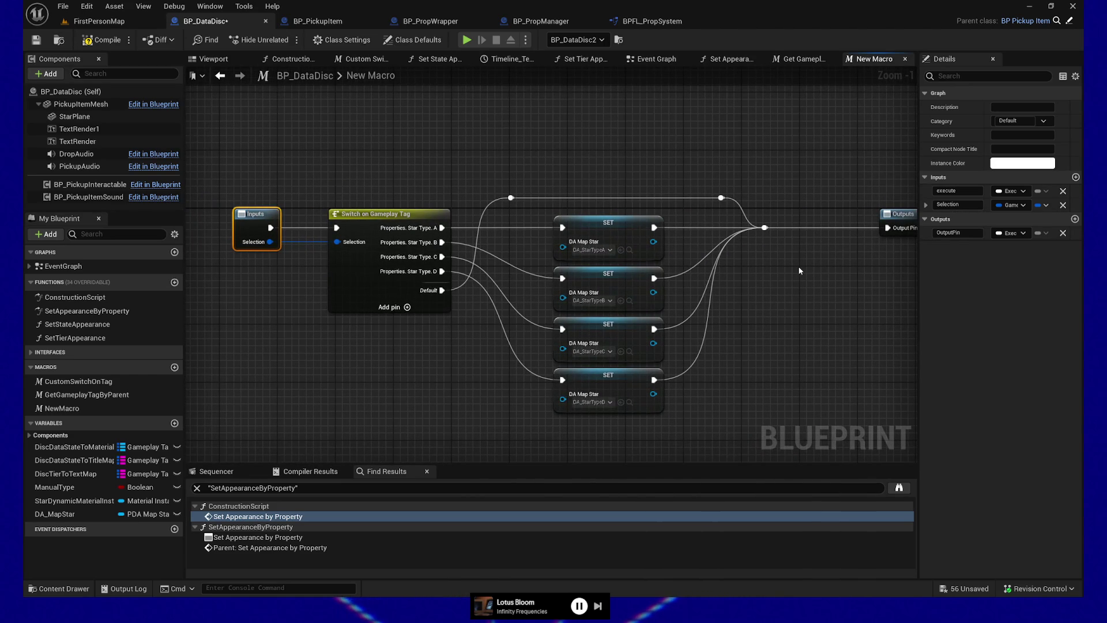
pyautogui.moveTo(802, 342)
pyautogui.mouseDown()
pyautogui.moveTo(694, 333)
pyautogui.moveTo(799, 317)
pyautogui.mouseUp()
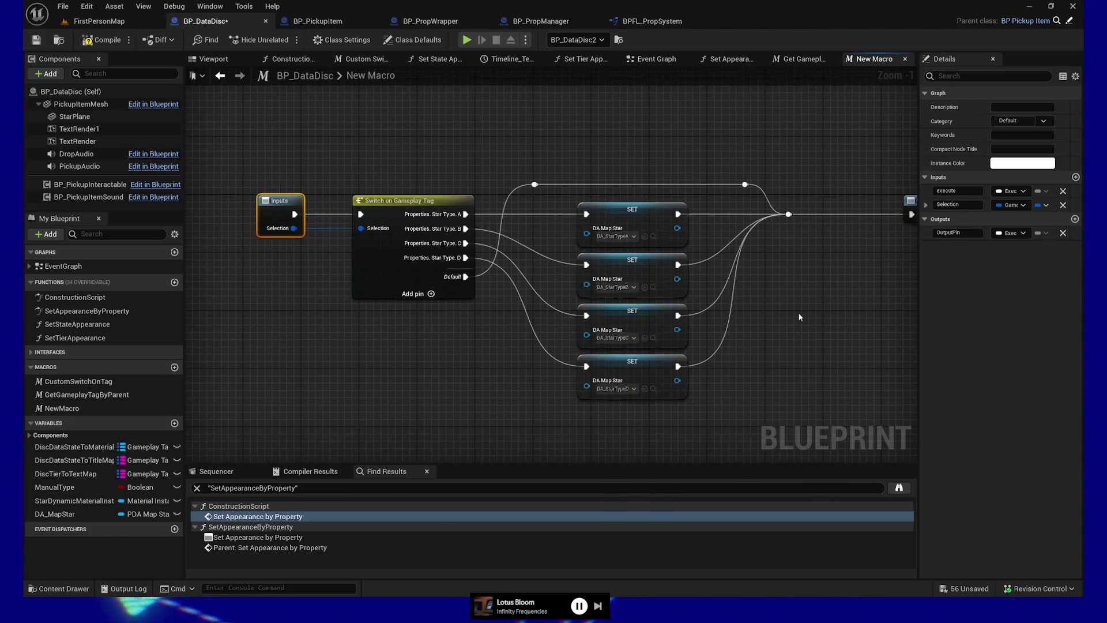
pyautogui.press('Home')
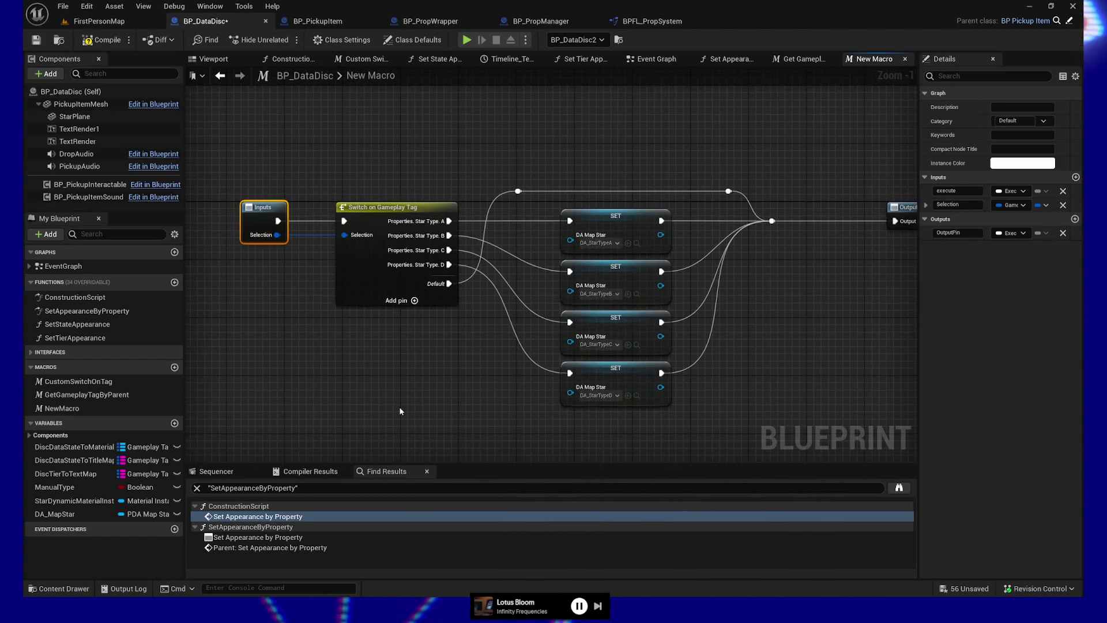
pyautogui.hotkey('alt', 'Left')
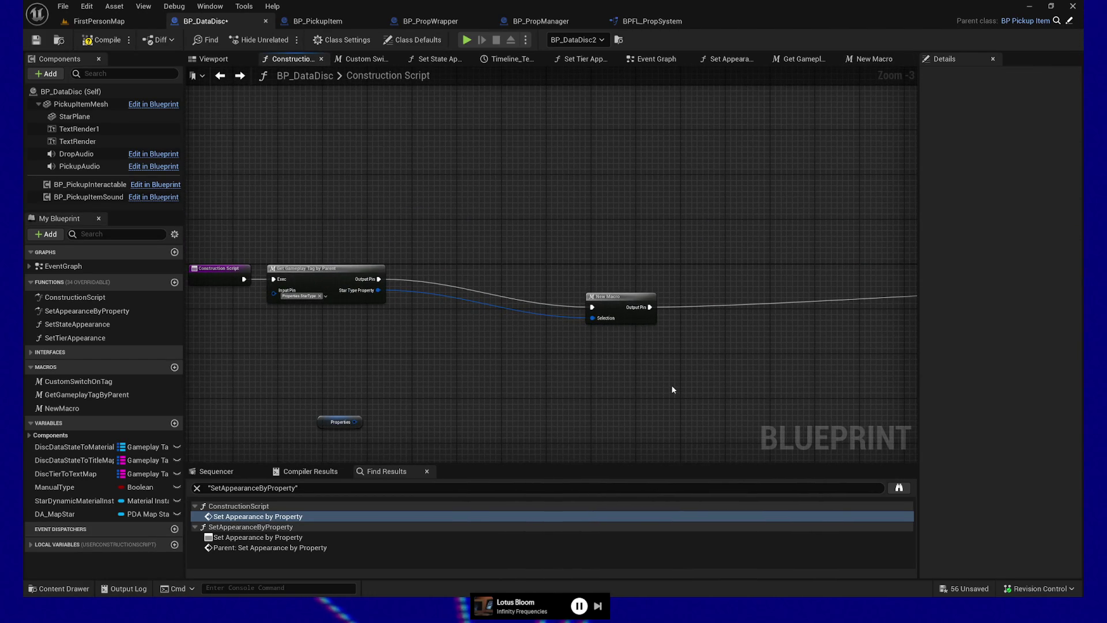
# Glance into Get Gameplay Tag by Parent, then undo twice to restore the switch and SET nodes inline
pyautogui.doubleClick(331, 277)
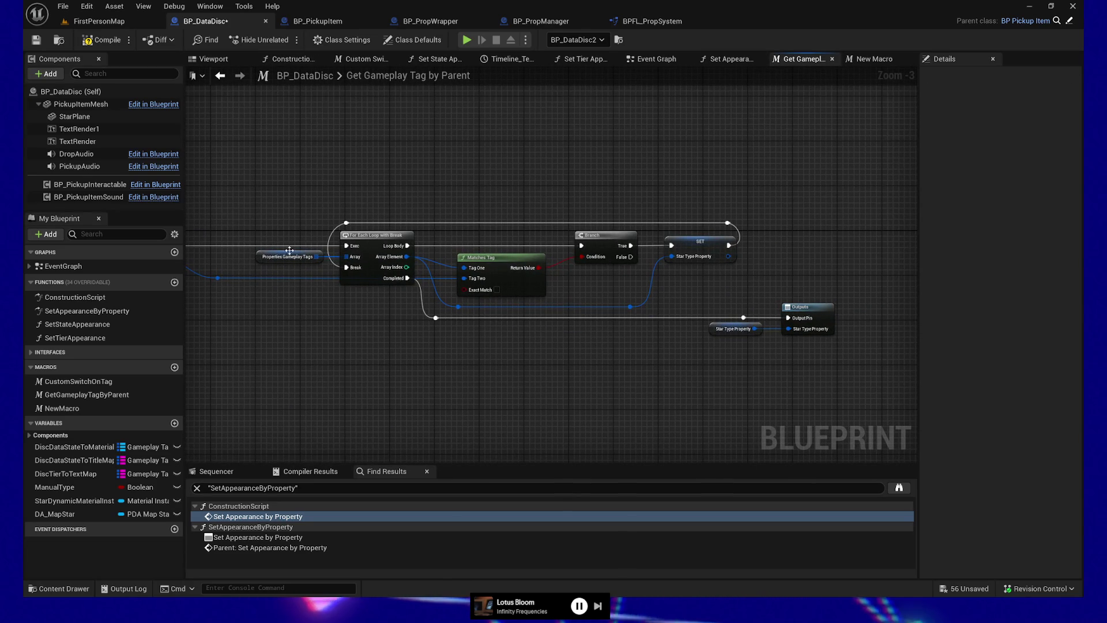
pyautogui.hotkey('alt', 'Left')
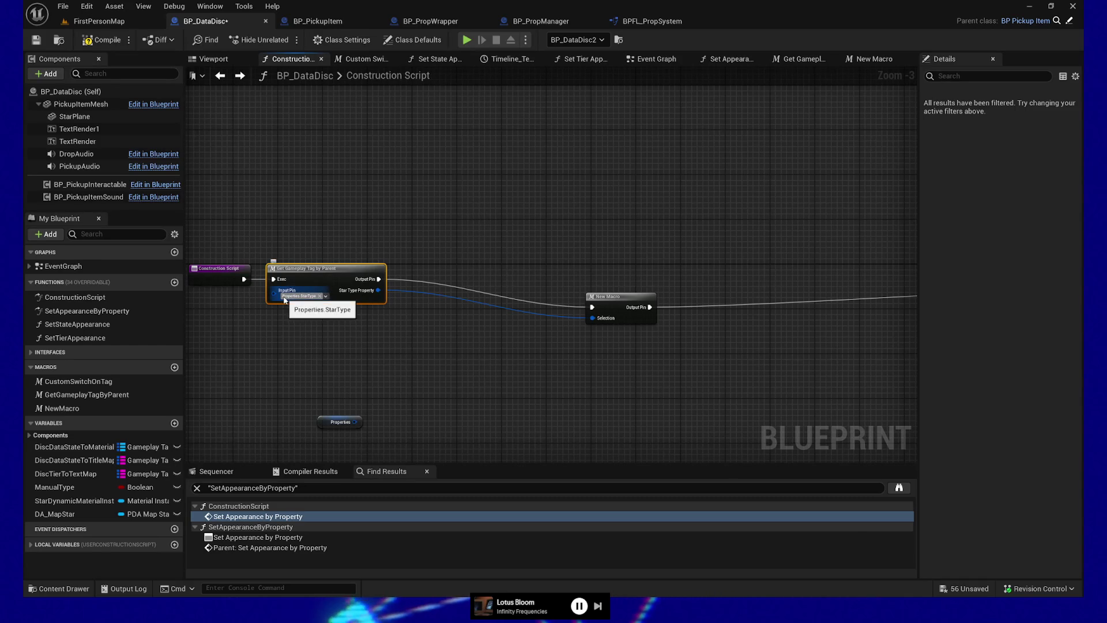
pyautogui.click(620, 299)
pyautogui.click(608, 363)
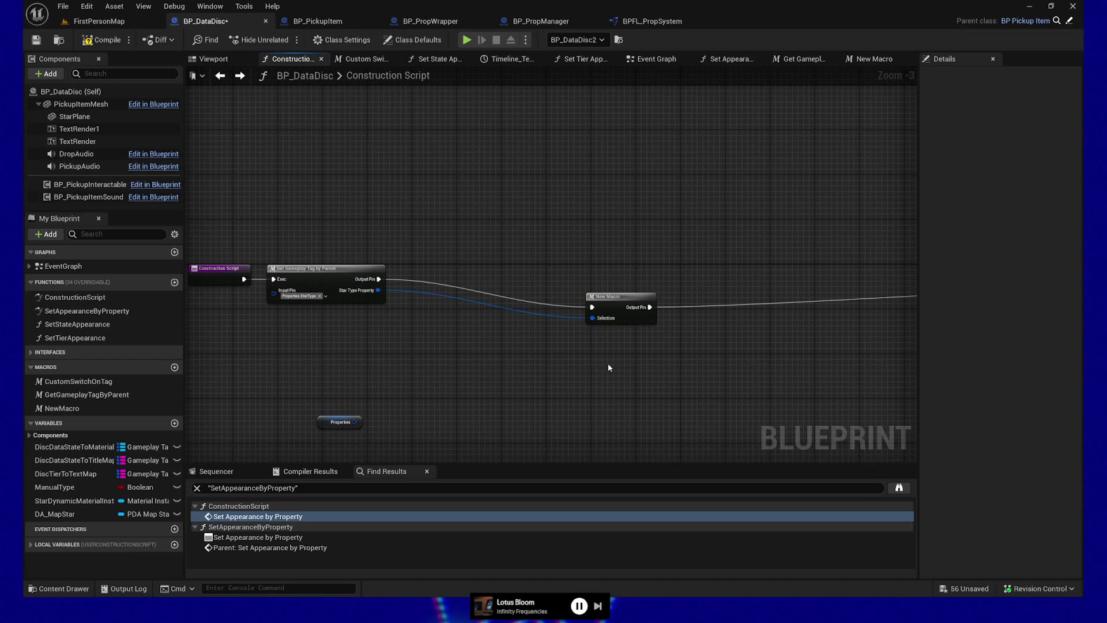
pyautogui.hotkey('ctrl', 'z')
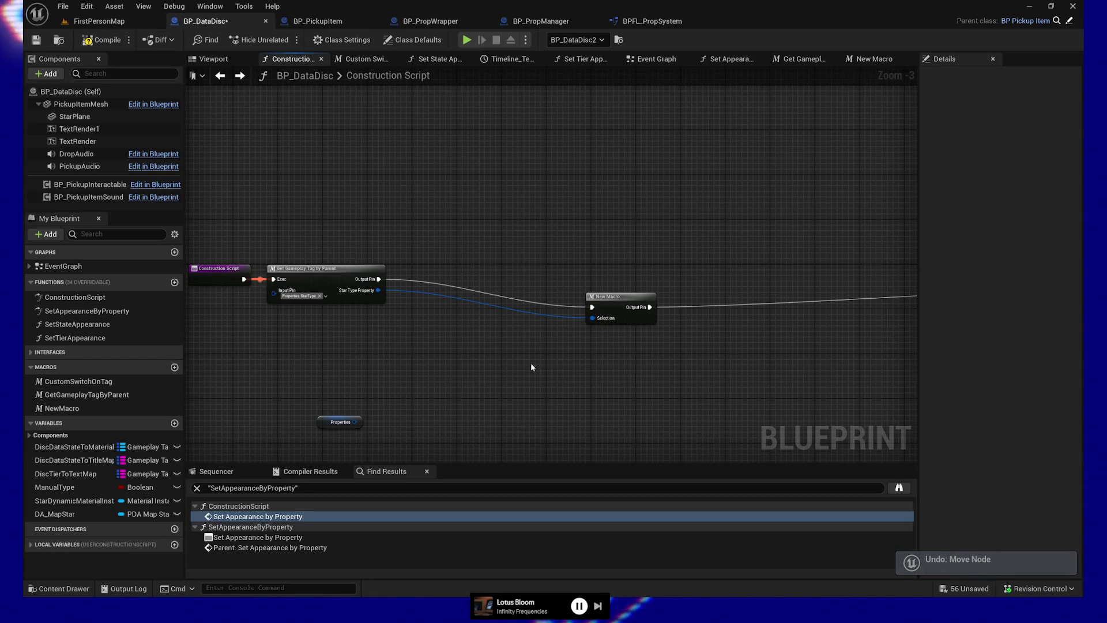
pyautogui.hotkey('ctrl', 'z')
pyautogui.moveTo(768, 374); pyautogui.dragTo(748, 360)
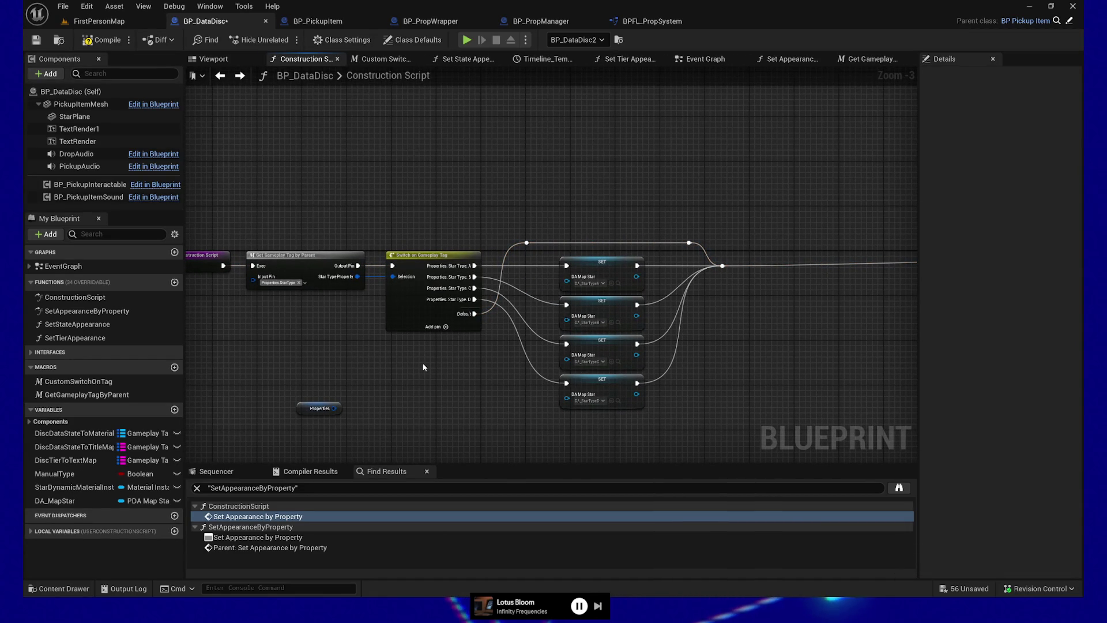
# Collapse the switch and four SET nodes into a new function named SetDataAssetReferenceByTag
pyautogui.moveTo(419, 226)
pyautogui.mouseDown()
pyautogui.moveTo(519, 323)
pyautogui.moveTo(734, 425)
pyautogui.moveTo(715, 421)
pyautogui.mouseUp()
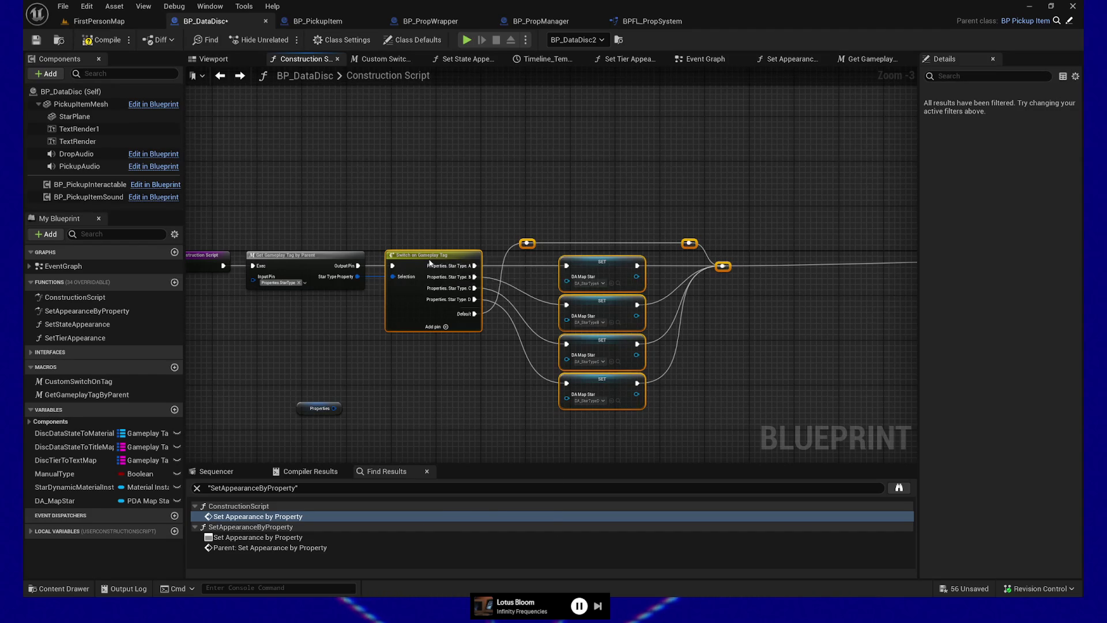
pyautogui.rightClick(429, 258)
pyautogui.click(500, 424)
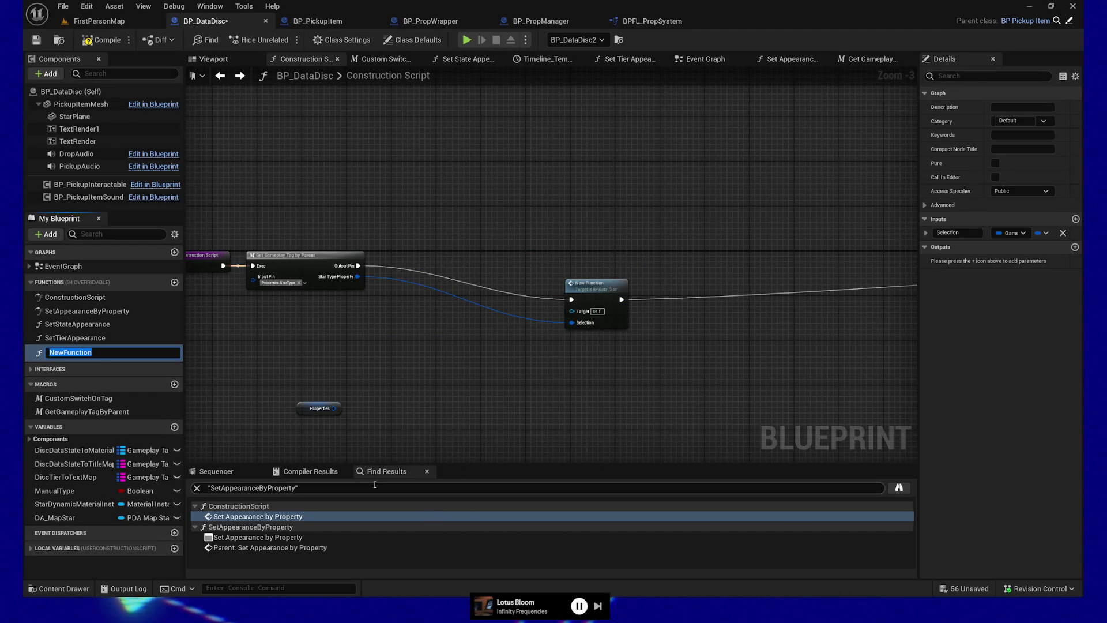
pyautogui.write('Set')
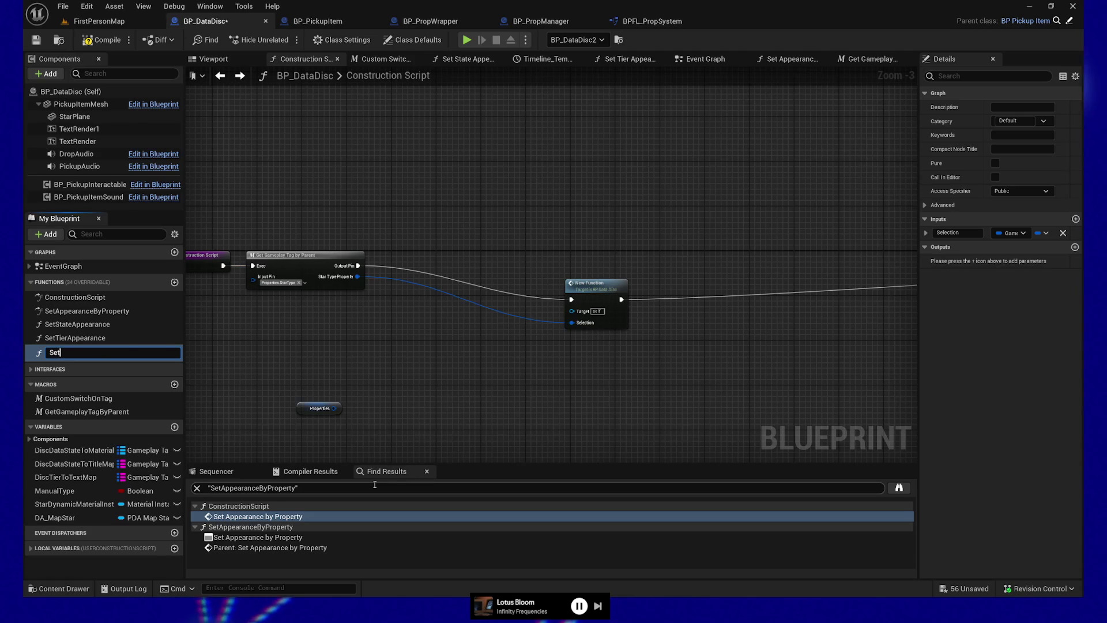
pyautogui.write('Da')
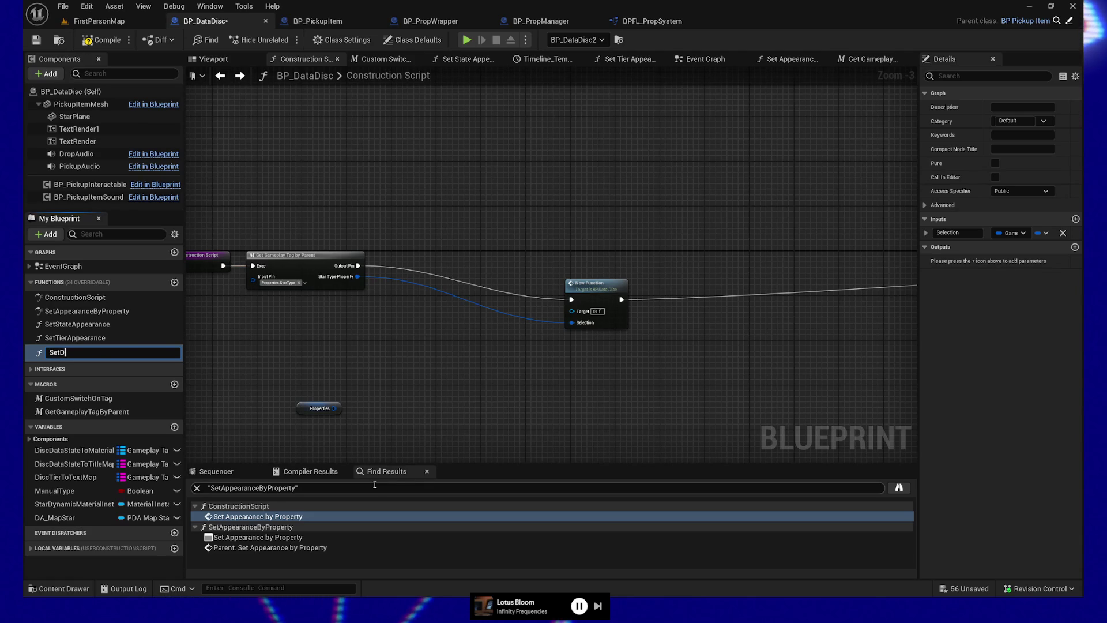
pyautogui.press('BackSpace')
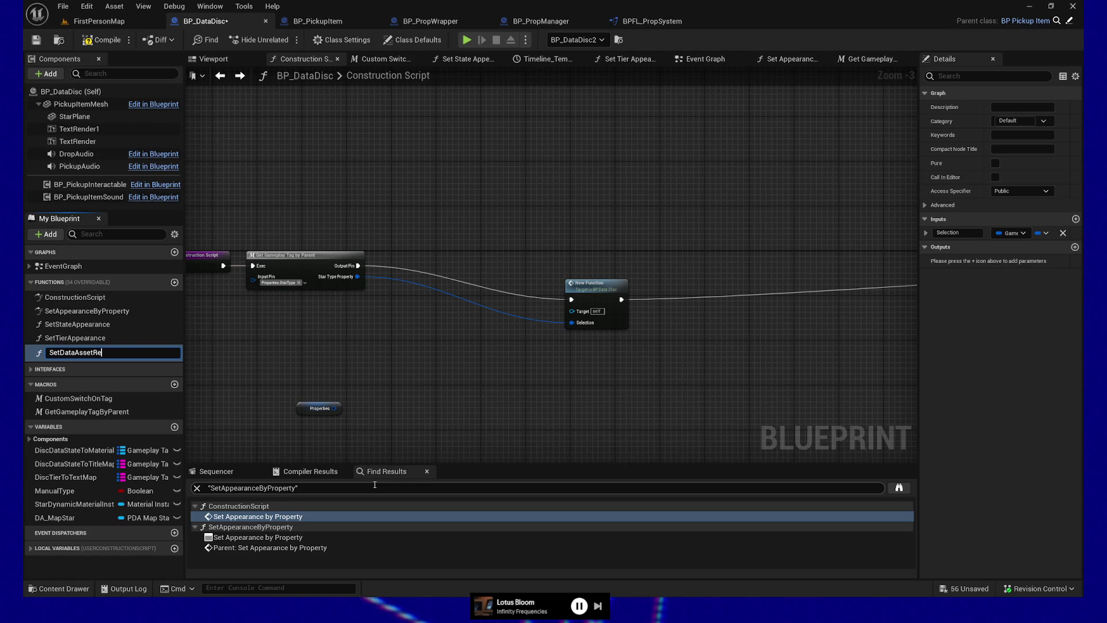
pyautogui.write('ferenceByTag')
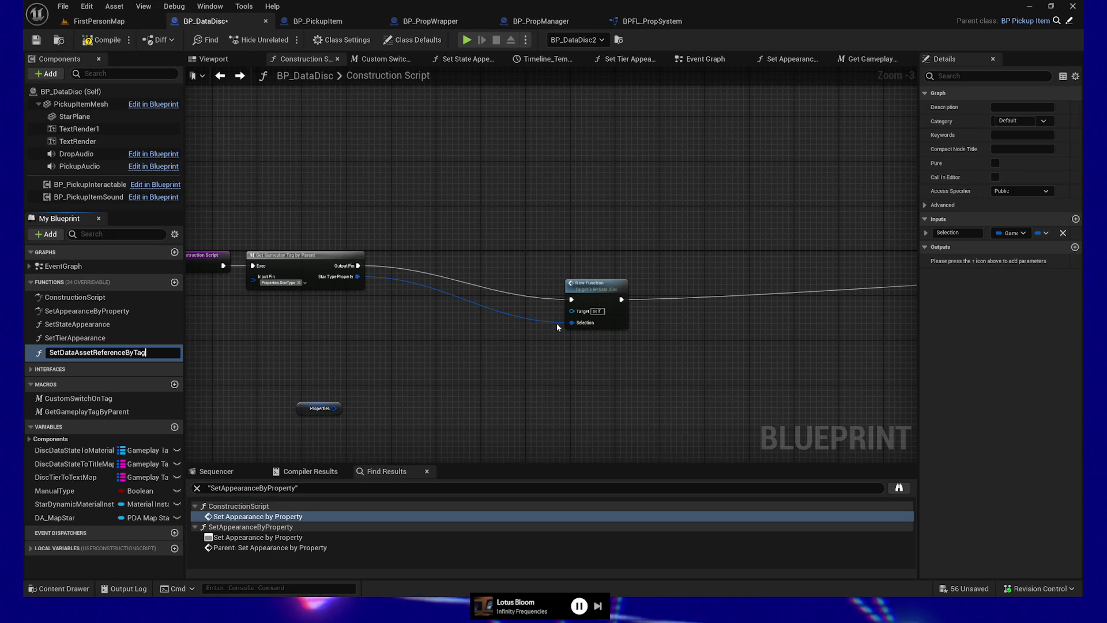
pyautogui.click(553, 282)
# Move the new function node beside the chain and select Get Gameplay Tag by Parent
pyautogui.moveTo(554, 282); pyautogui.dragTo(456, 265)
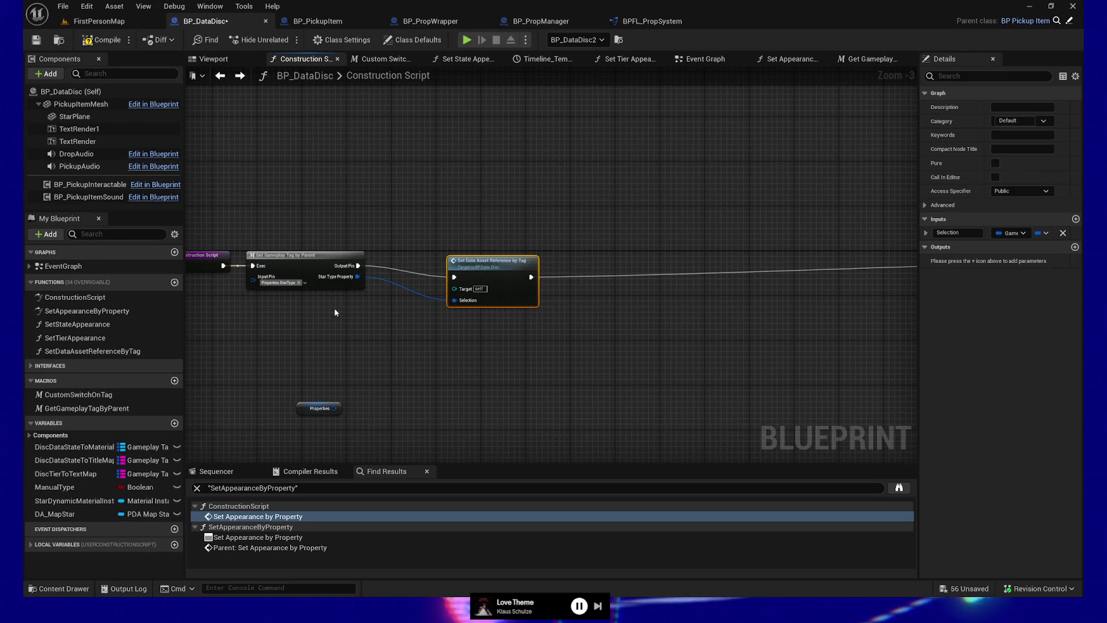
pyautogui.moveTo(334, 311); pyautogui.dragTo(366, 328)
pyautogui.click(351, 285)
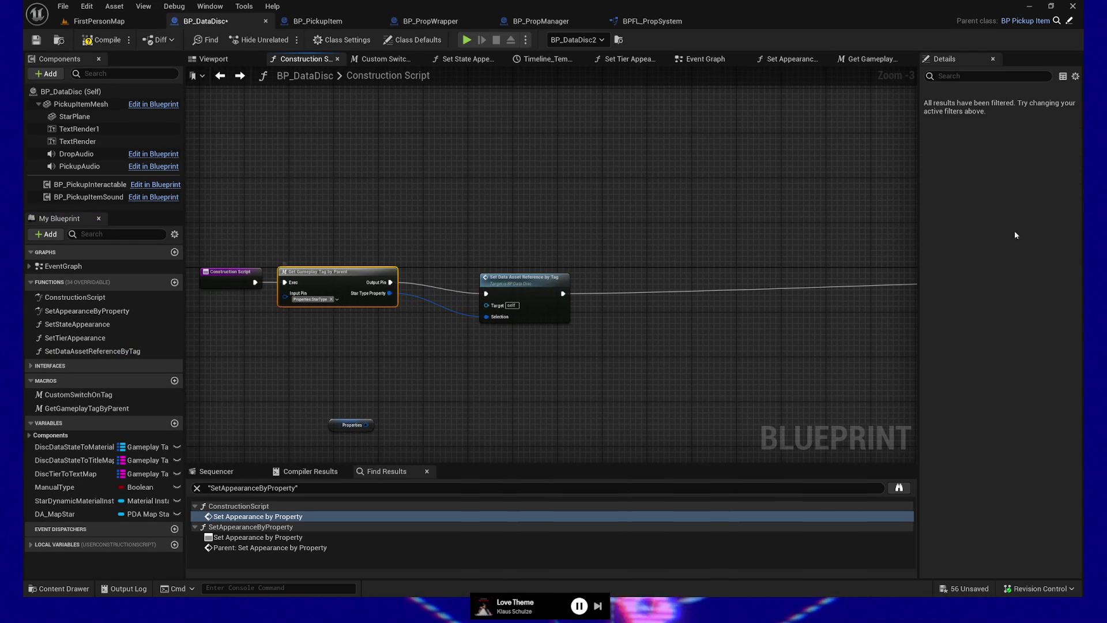
# Rename the macro's input pin to InProperties and its output pin to OutStarTypeProperty
pyautogui.click(86, 408)
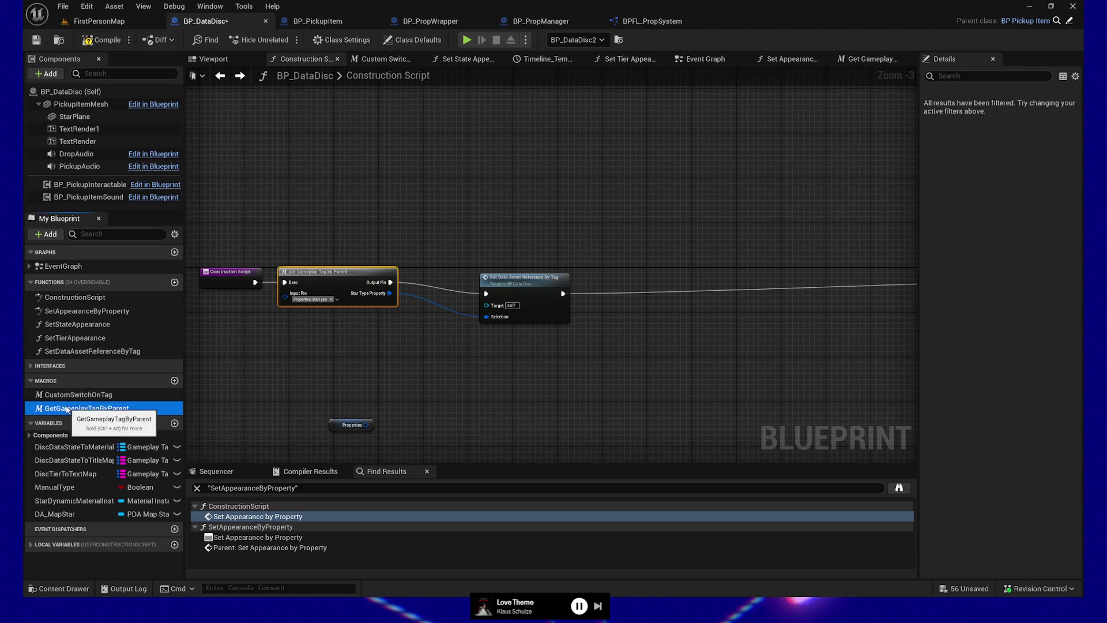
pyautogui.click(967, 203)
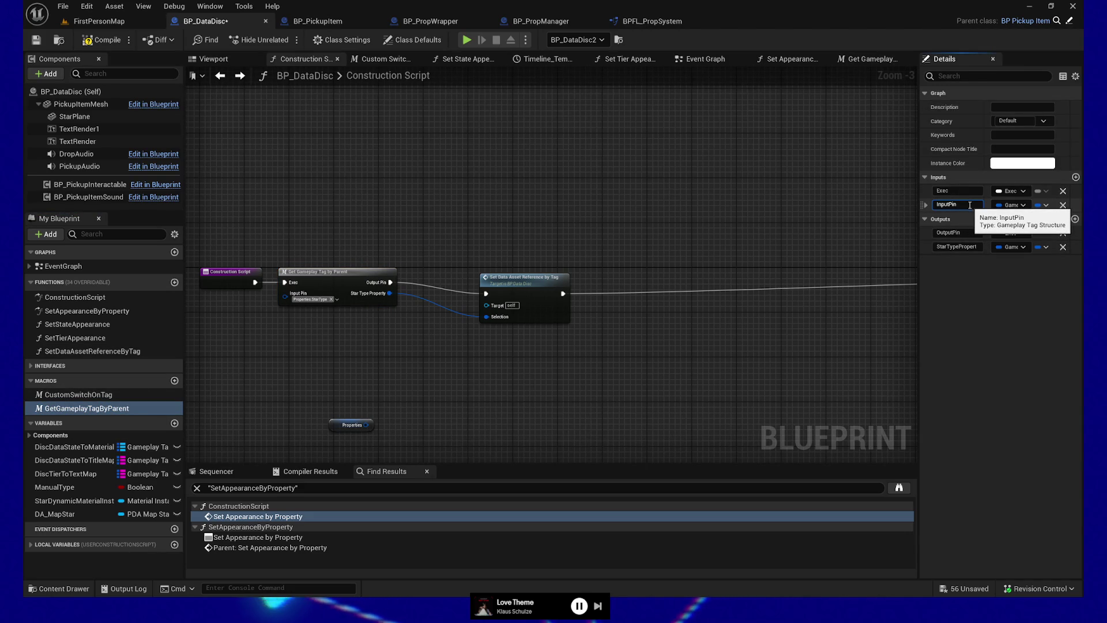
pyautogui.write('StarTypeProp')
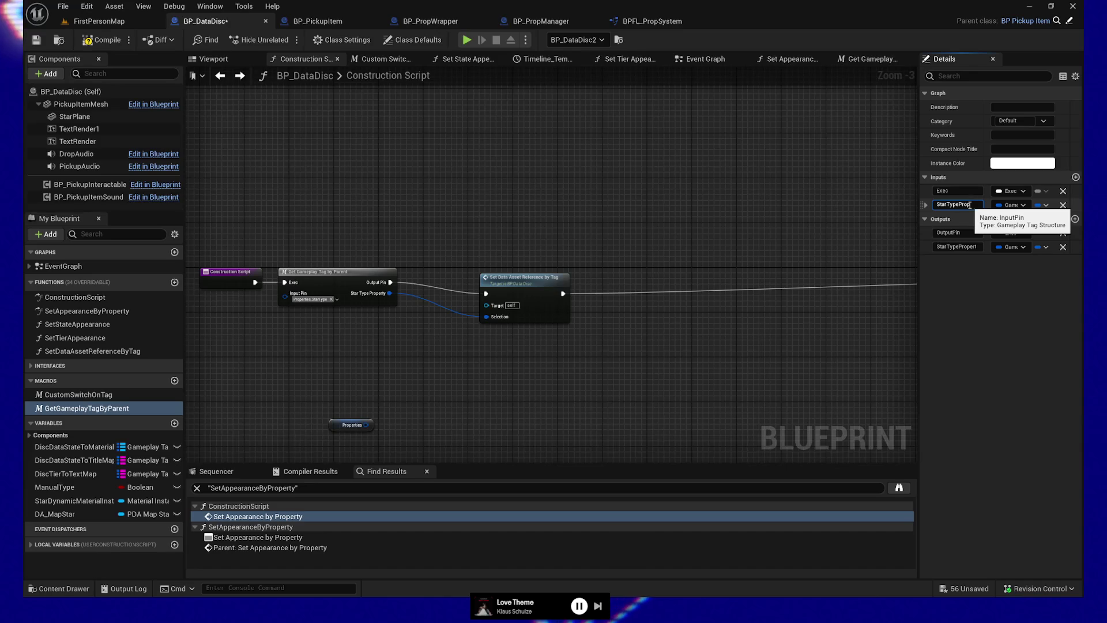
pyautogui.hotkey('ctrl', 'a')
pyautogui.write('Proper')
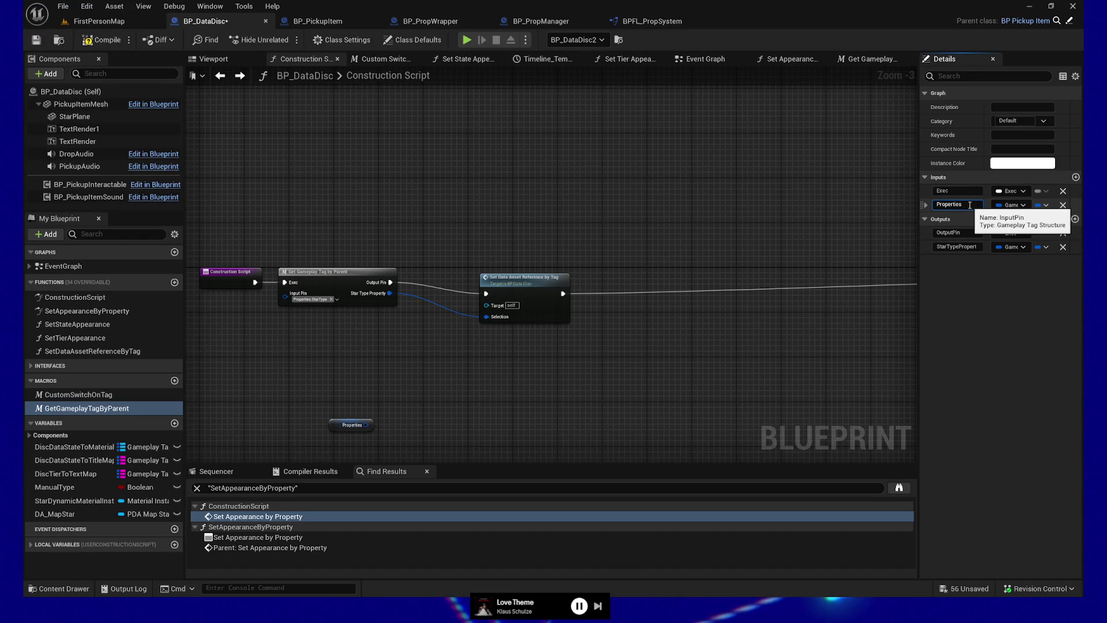
pyautogui.write('In')
pyautogui.click(938, 247)
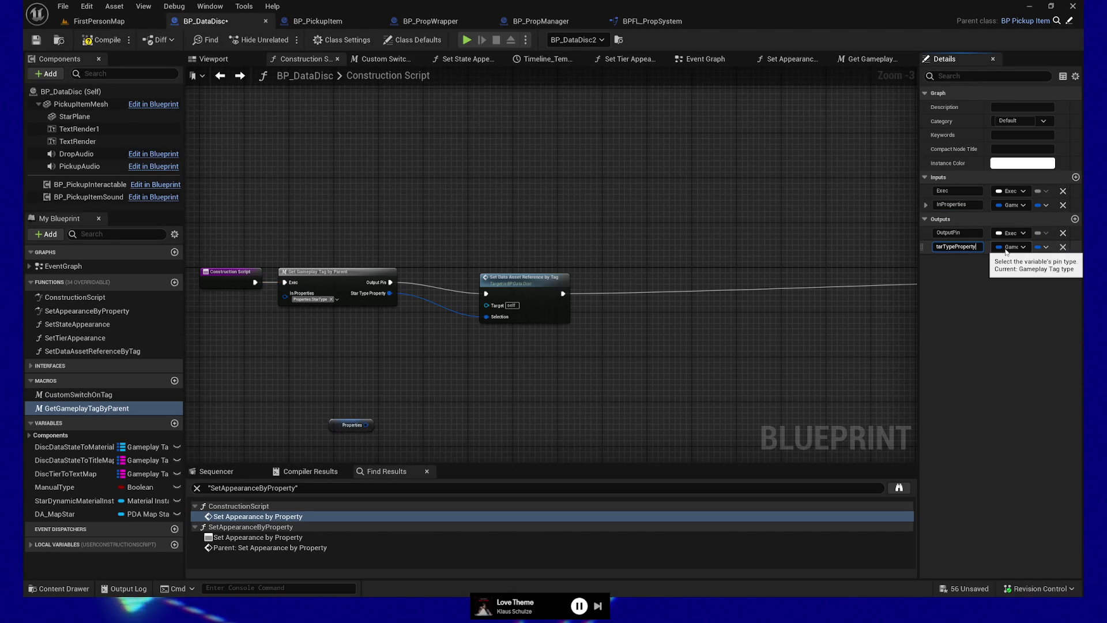
pyautogui.press('Home')
pyautogui.write('Out')
pyautogui.press('Return')
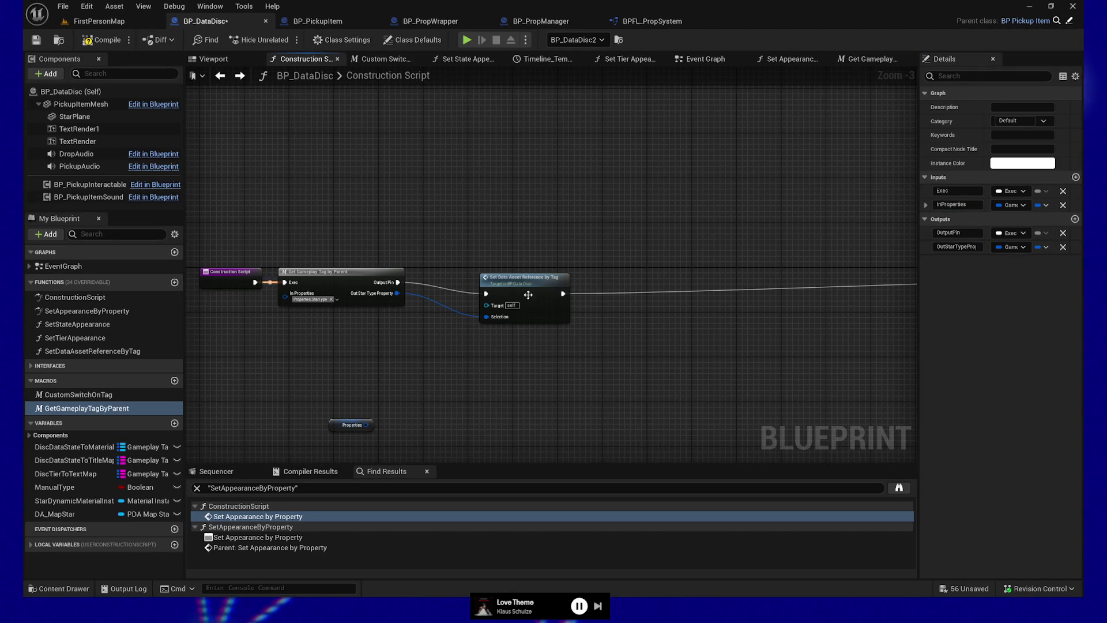
# Reselect the GetGameplayTagByParent macro and bring up its Instance Color picker
pyautogui.moveTo(528, 295); pyautogui.dragTo(573, 301)
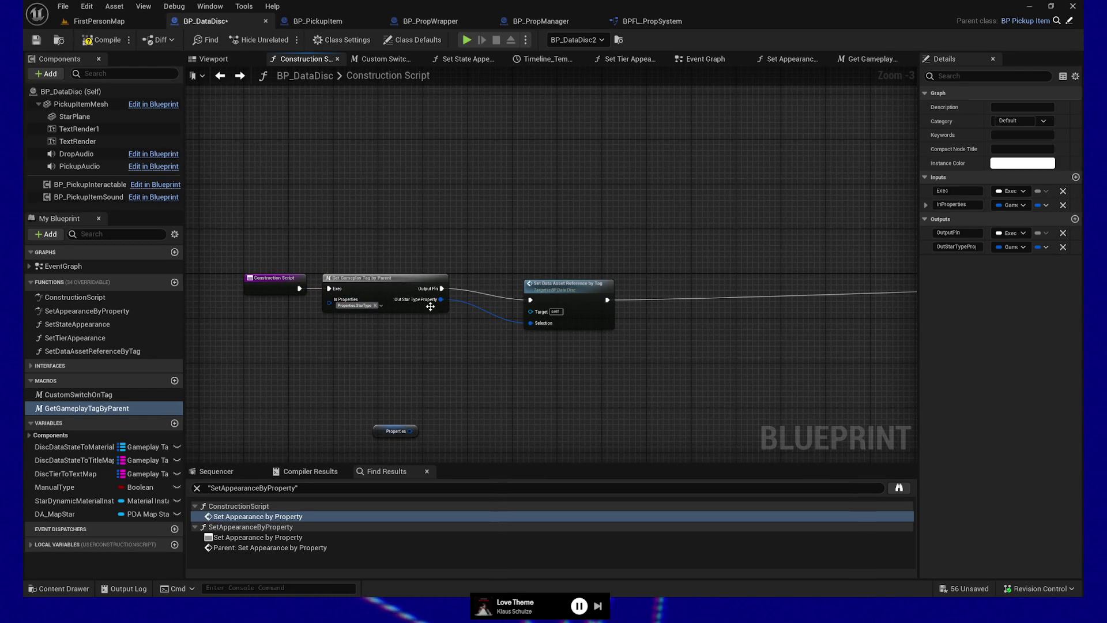
pyautogui.click(401, 304)
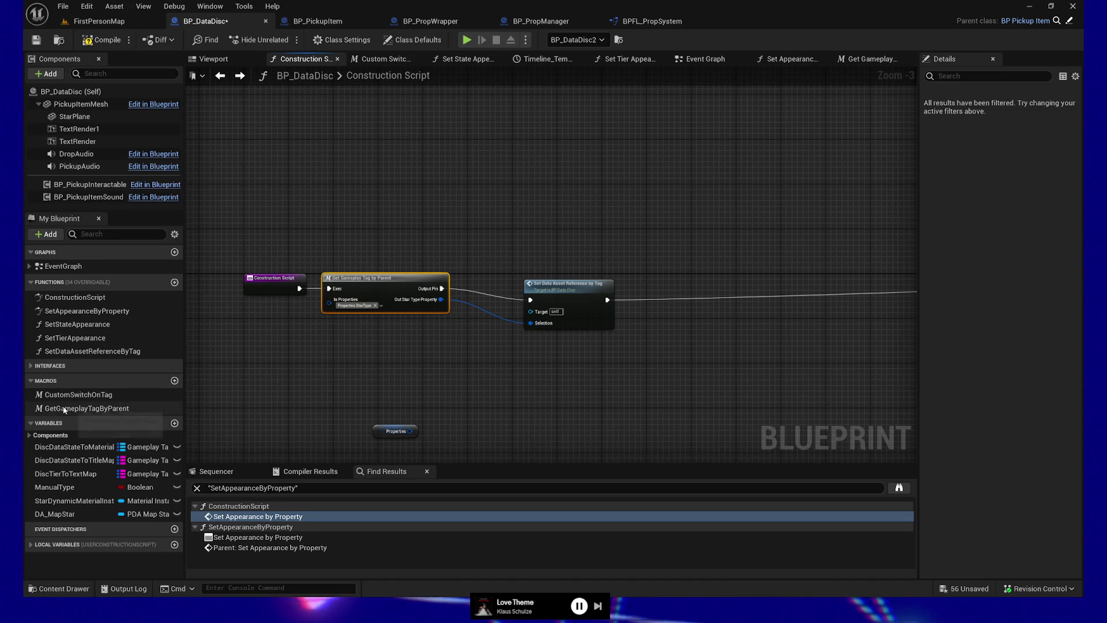
pyautogui.click(87, 408)
pyautogui.click(1016, 163)
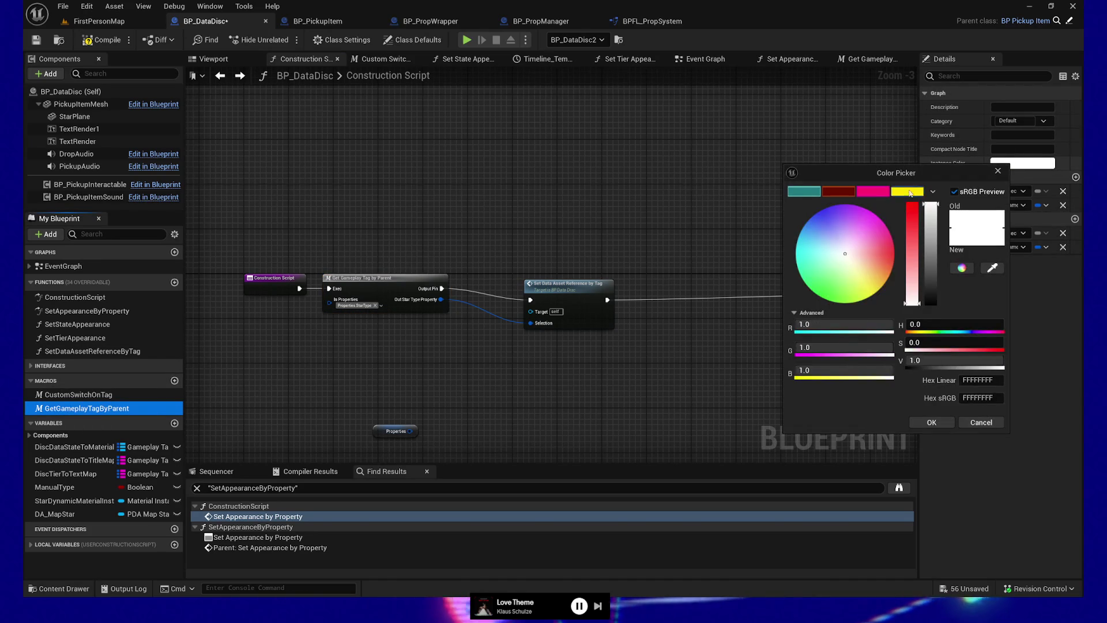
# Eyedrop the gameplay tag pin's blue as the macro's instance colour and accept it
pyautogui.click(853, 265)
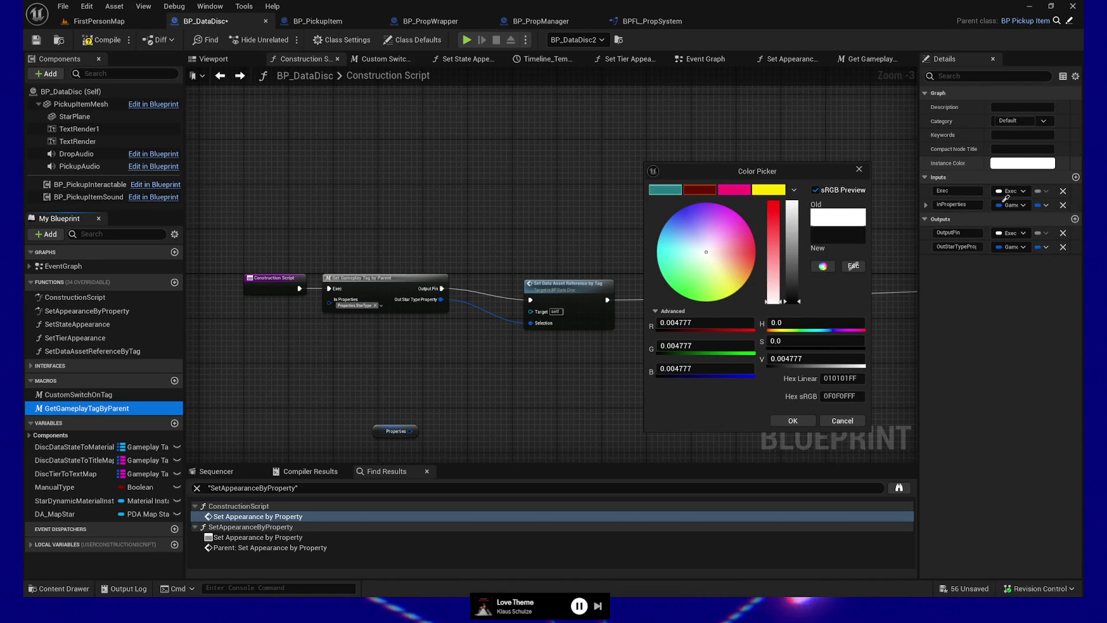
pyautogui.click(1000, 206)
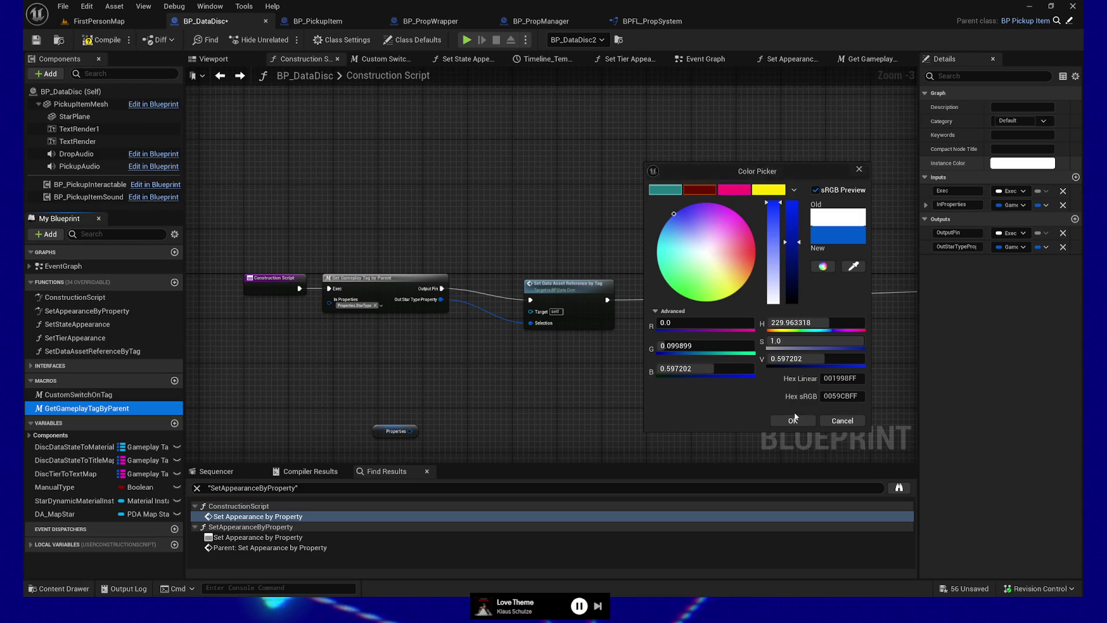
pyautogui.click(793, 421)
pyautogui.moveTo(277, 240)
pyautogui.mouseDown()
pyautogui.moveTo(372, 380)
pyautogui.moveTo(433, 357)
pyautogui.mouseUp()
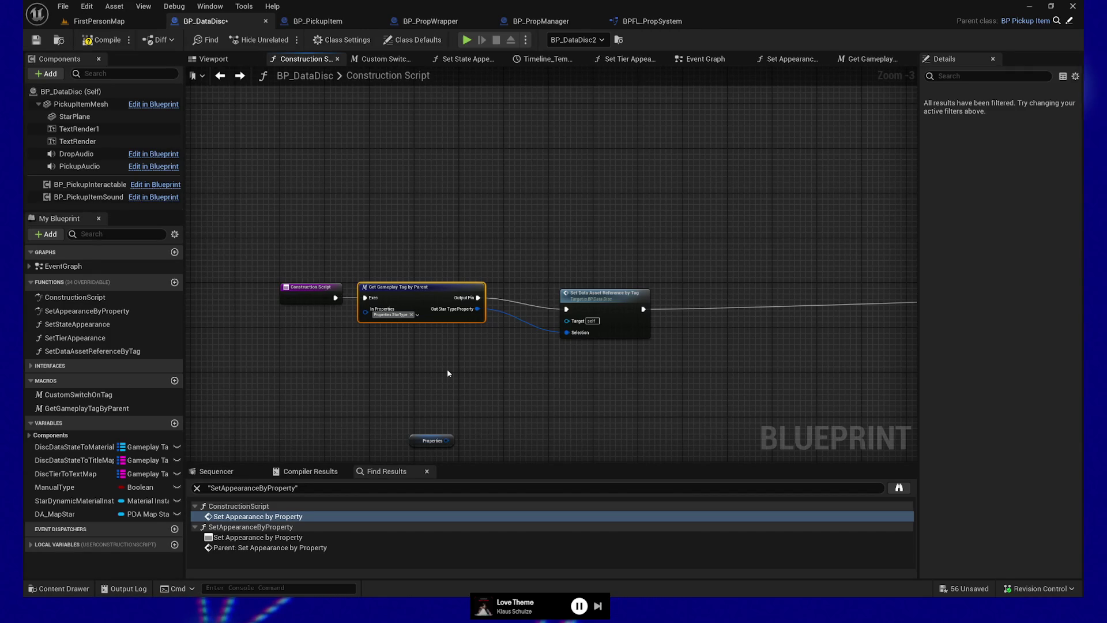
# Add a reroute point on the blue tag wire and straighten the connection with Q
pyautogui.keyDown('ctrl'); pyautogui.click(599, 325); pyautogui.keyUp('ctrl')
pyautogui.doubleClick(539, 326)
pyautogui.press('q')
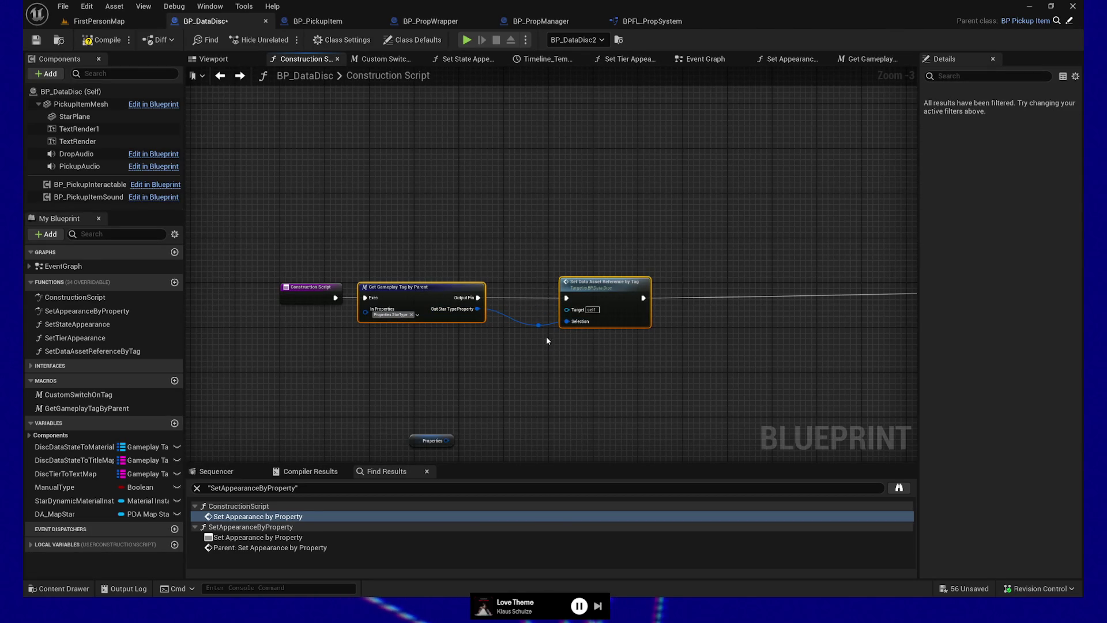
pyautogui.click(539, 326)
pyautogui.click(610, 287)
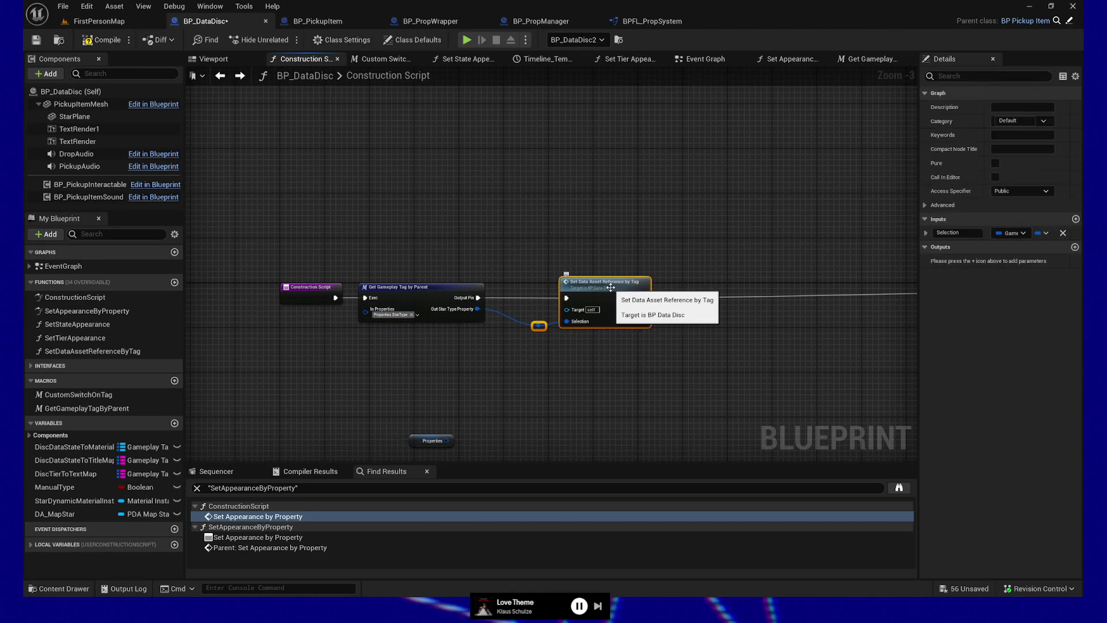
pyautogui.click(441, 297)
pyautogui.moveTo(541, 373)
pyautogui.mouseDown()
pyautogui.moveTo(508, 370)
pyautogui.moveTo(506, 341)
pyautogui.mouseUp()
# Delete the stray Properties node and recentre the view on the node chain
pyautogui.moveTo(308, 378); pyautogui.dragTo(488, 445)
pyautogui.press('Delete')
pyautogui.moveTo(374, 363); pyautogui.dragTo(444, 378)
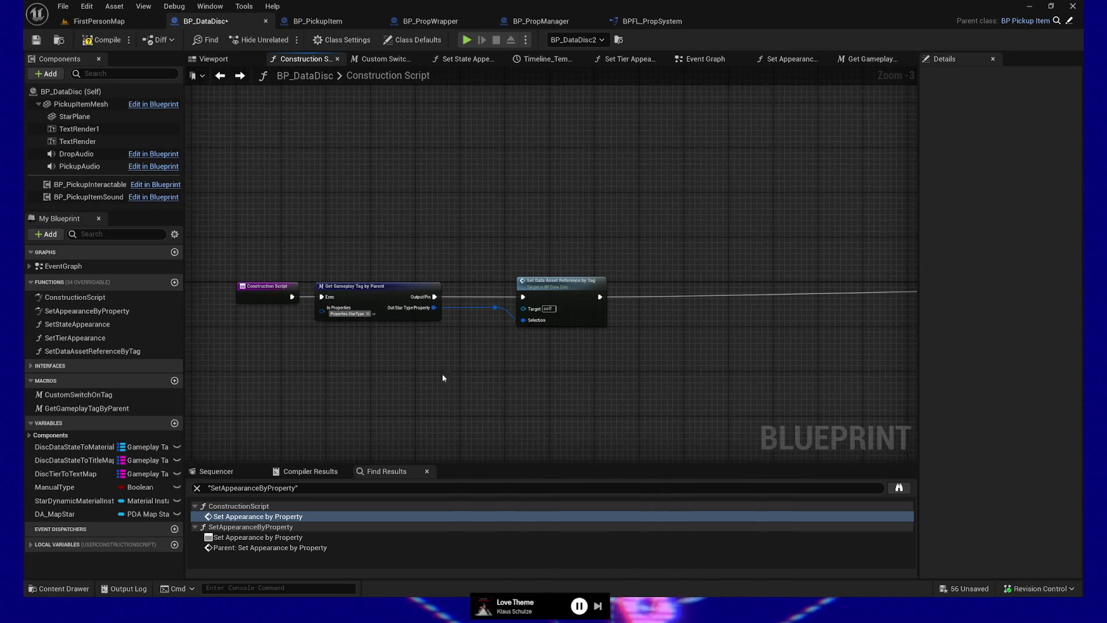
pyautogui.moveTo(559, 371); pyautogui.dragTo(498, 363)
pyautogui.scroll(2, 451, 364)
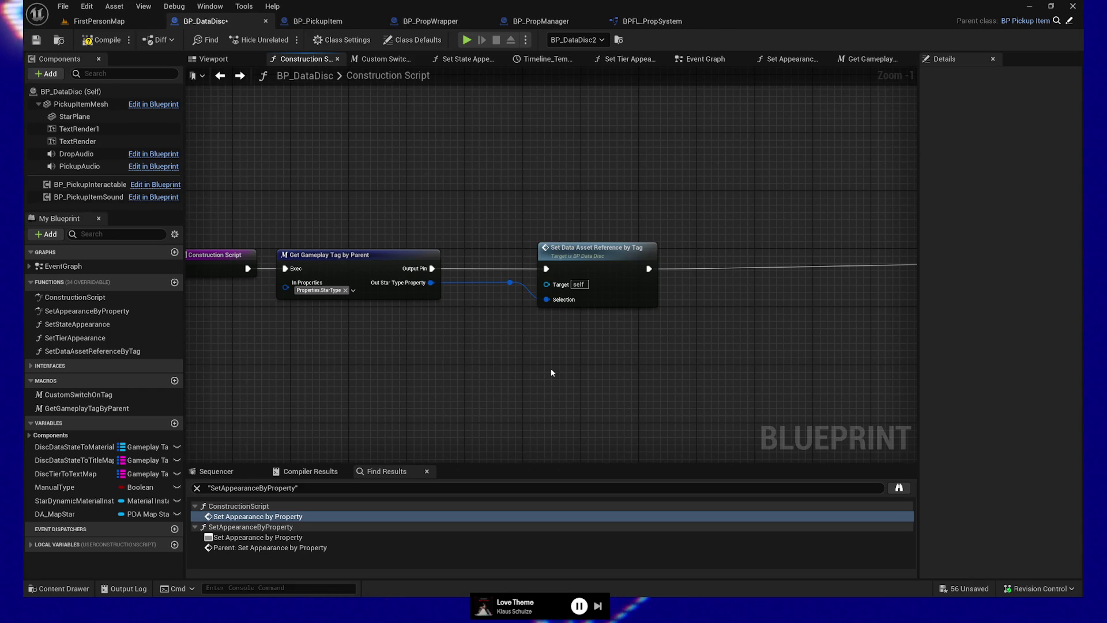
pyautogui.moveTo(578, 365)
pyautogui.mouseDown()
pyautogui.moveTo(600, 358)
pyautogui.moveTo(596, 370)
pyautogui.mouseUp()
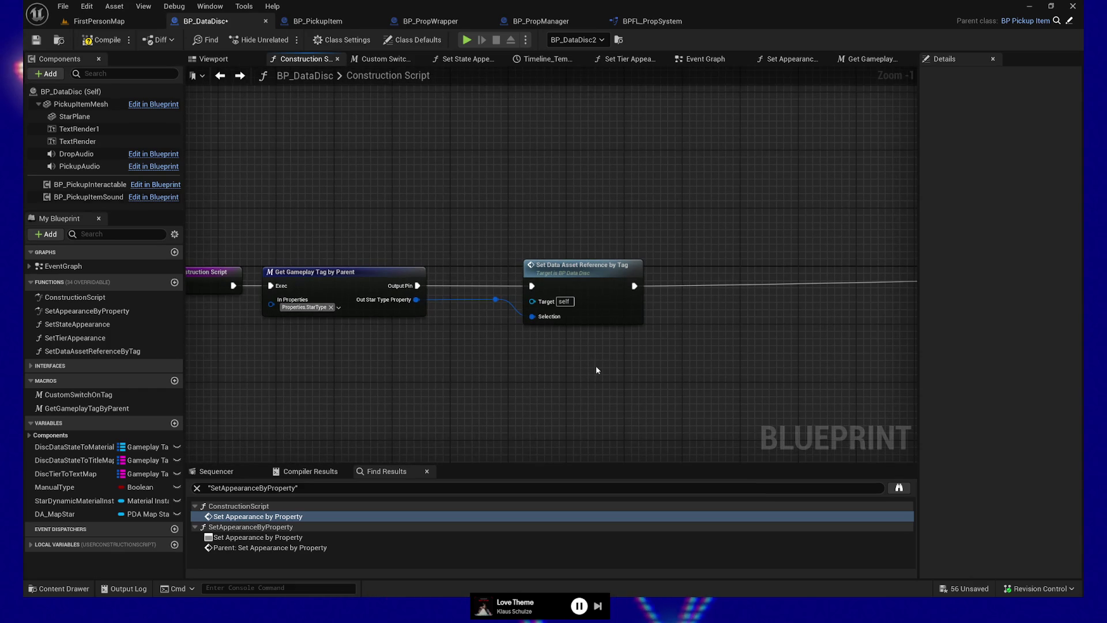
# Drop a SET DA_MapStar node beside the SetDataAssetReferenceByTag function call
pyautogui.click(593, 274)
pyautogui.press('f')
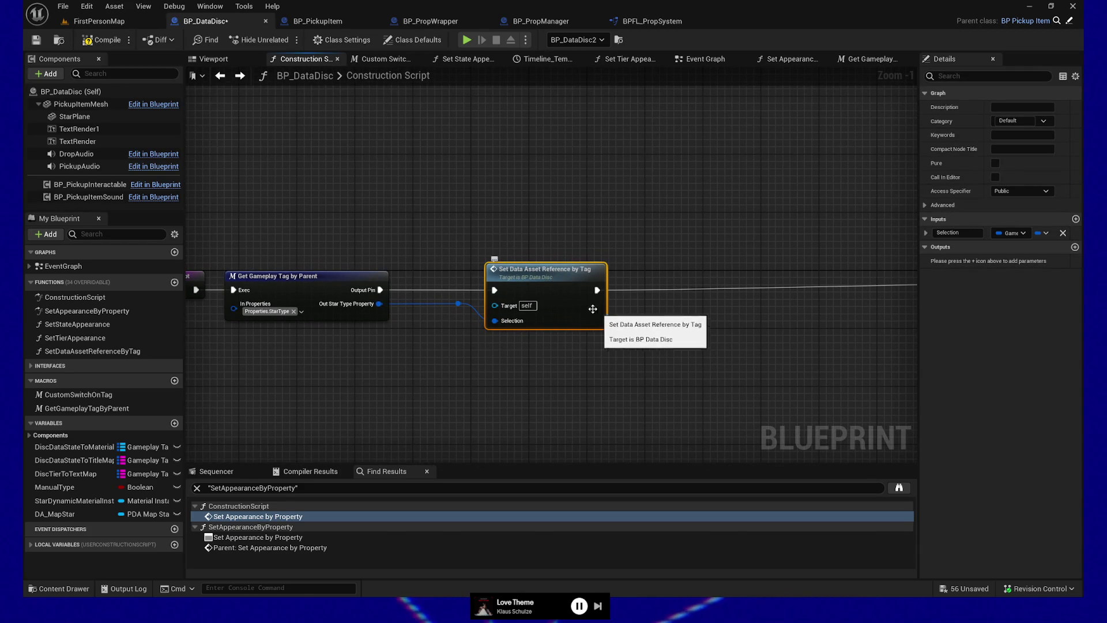
pyautogui.moveTo(54, 513); pyautogui.dragTo(666, 384)
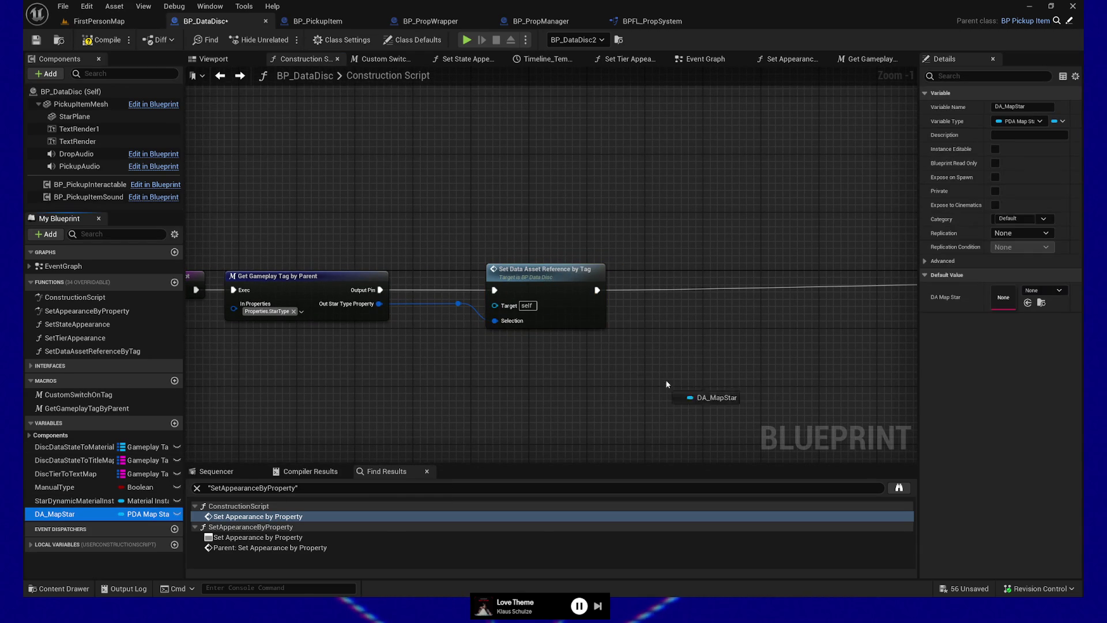
pyautogui.moveTo(632, 316); pyautogui.dragTo(633, 316)
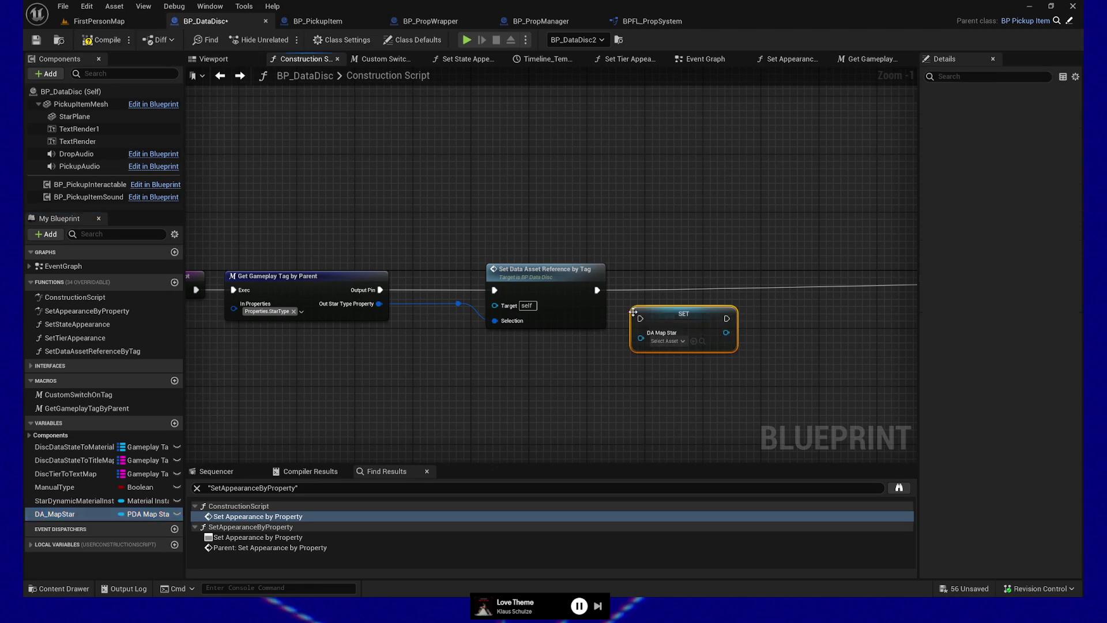
pyautogui.doubleClick(559, 314)
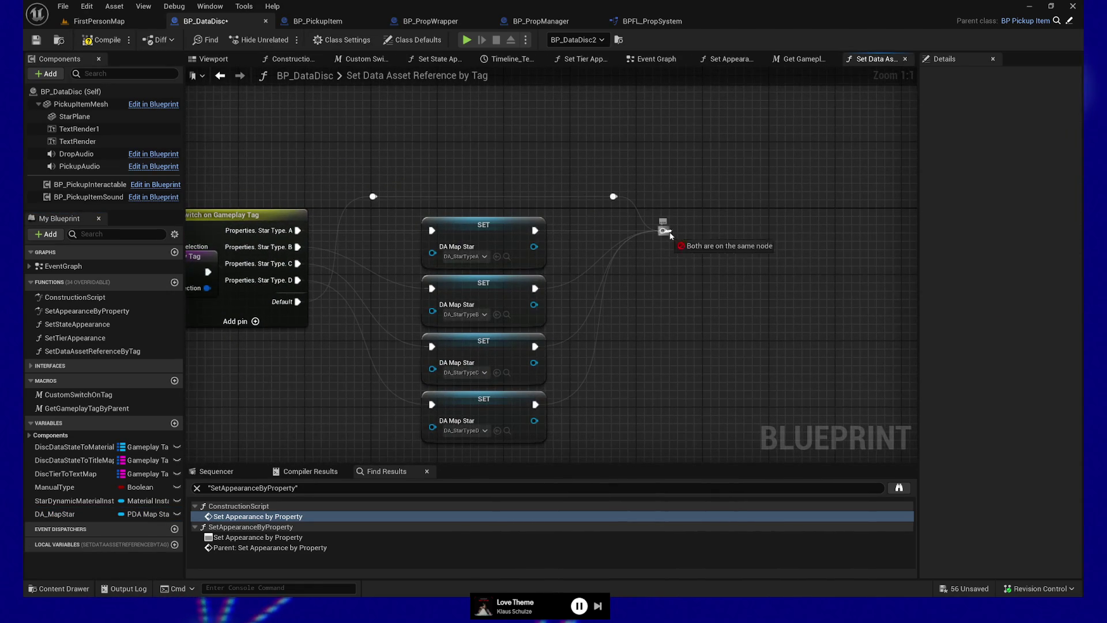
# Add a Return Node at the end of the merged exec wire
pyautogui.moveTo(663, 231); pyautogui.dragTo(729, 236)
pyautogui.write('return')
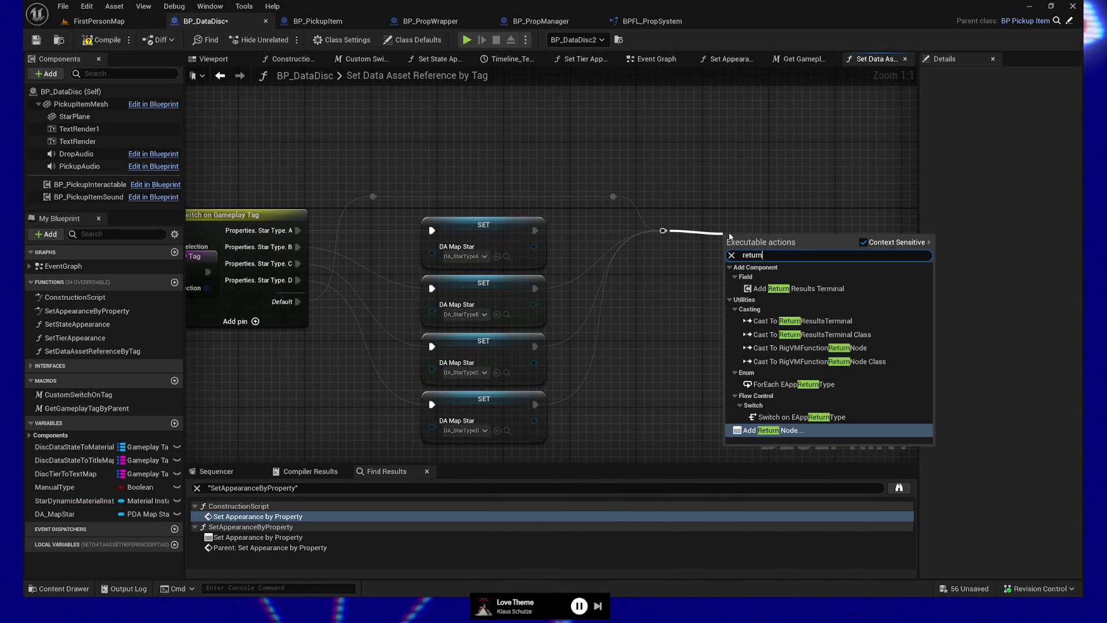
pyautogui.click(772, 429)
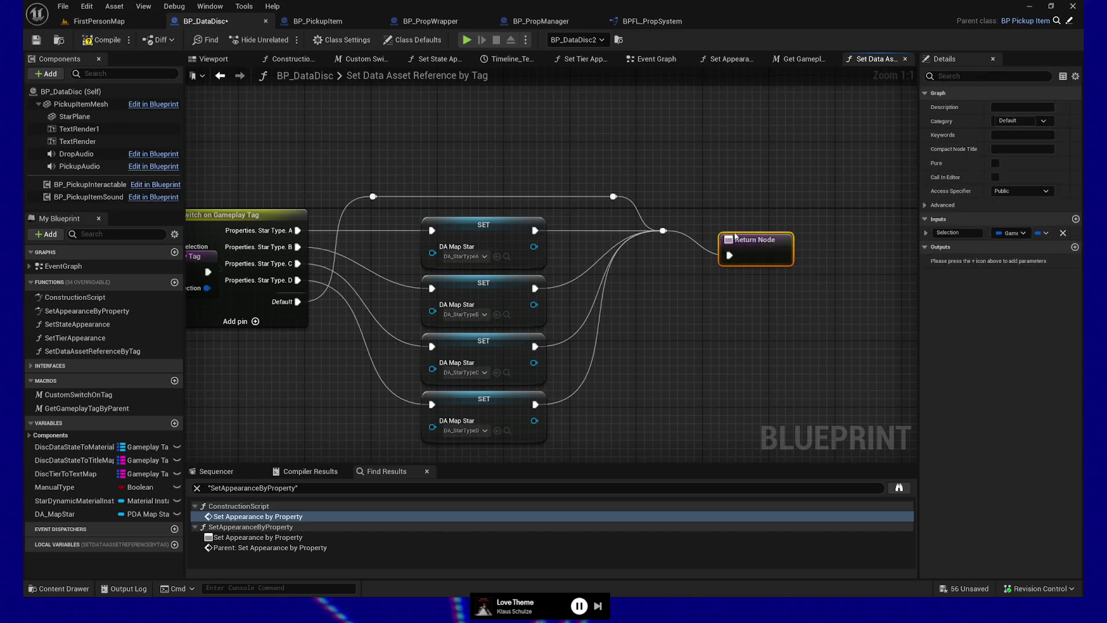
pyautogui.moveTo(628, 326); pyautogui.dragTo(682, 316)
pyautogui.moveTo(438, 322); pyautogui.dragTo(749, 330)
pyautogui.click(366, 231)
pyautogui.moveTo(890, 228); pyautogui.dragTo(669, 192)
# Inspect the first SET node's actions and select the DA_StarTypeA SET node
pyautogui.click(669, 192)
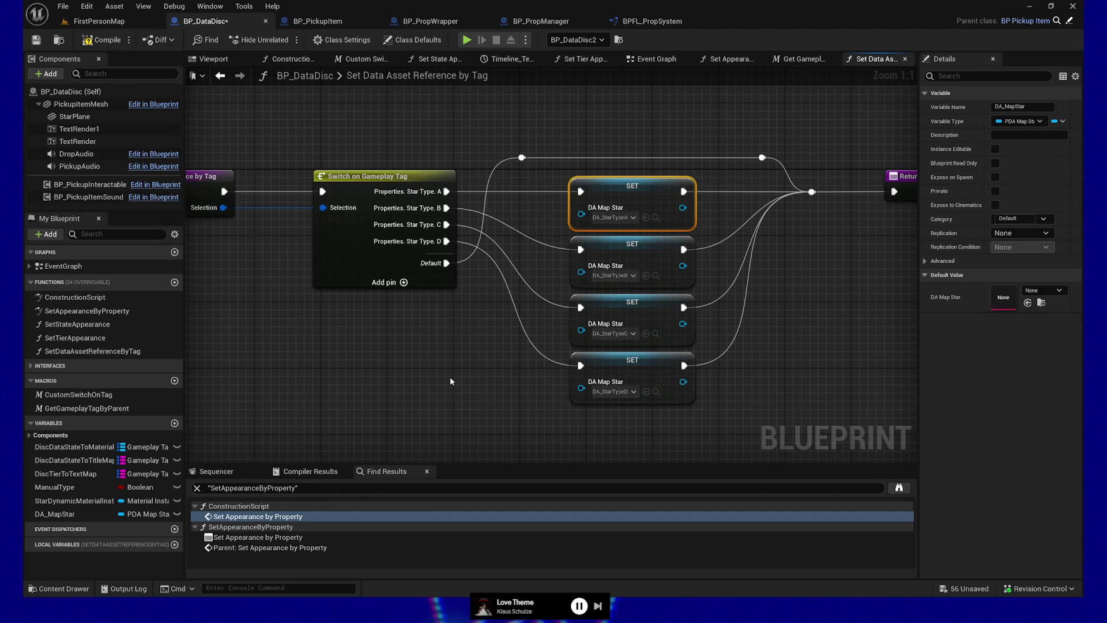
pyautogui.rightClick(615, 189)
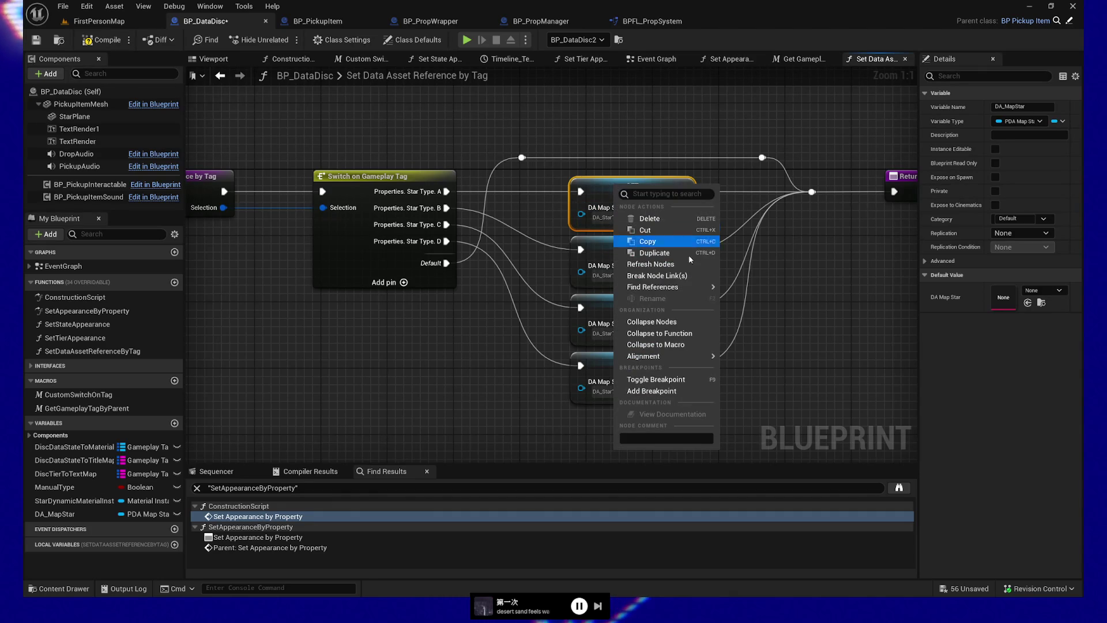
pyautogui.moveTo(709, 286)
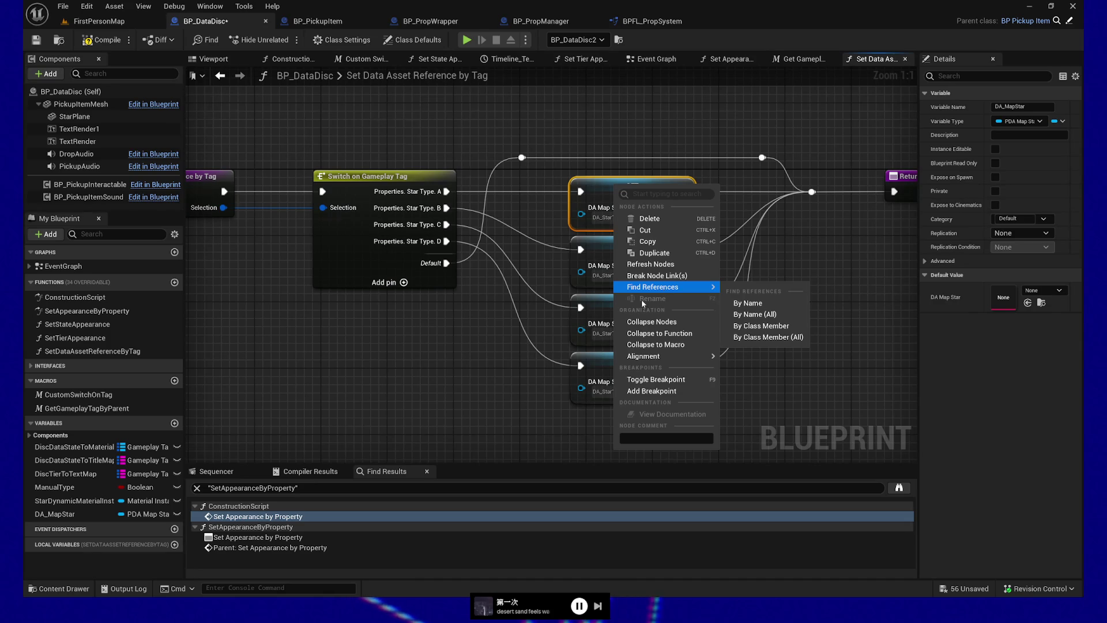
pyautogui.click(427, 355)
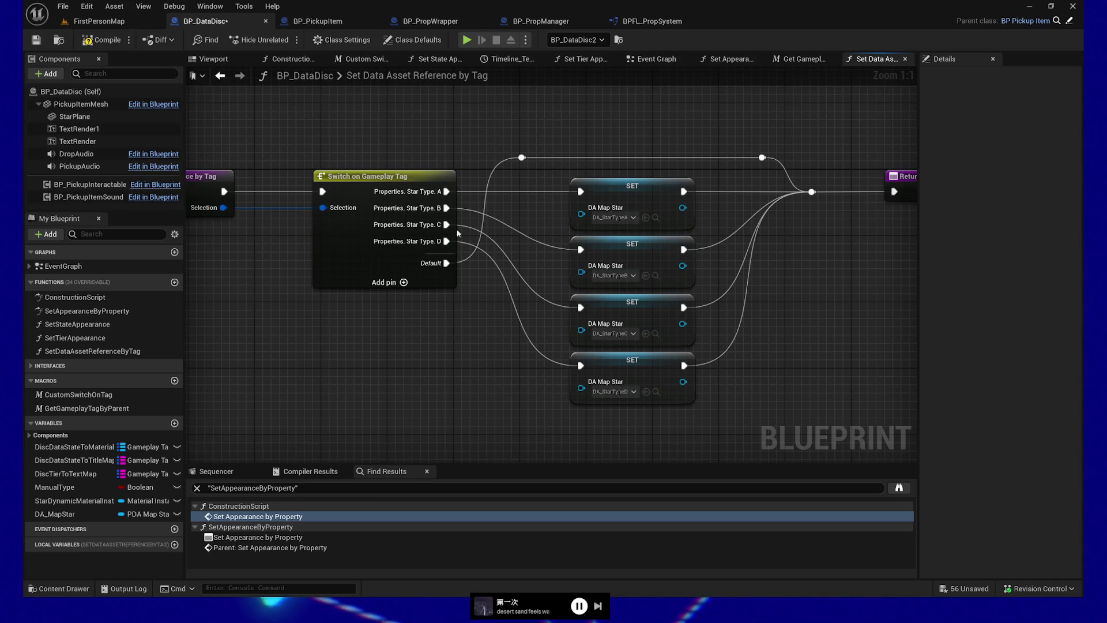
pyautogui.click(616, 197)
pyautogui.press('Home')
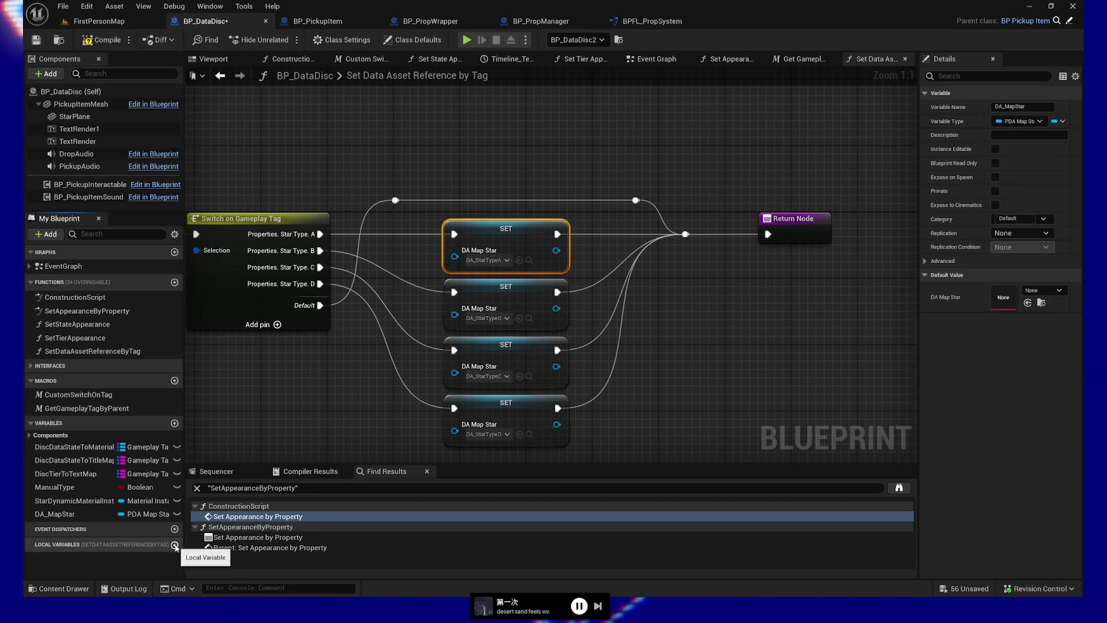
# Add a local variable and rename it GameplayTagToDataAsset
pyautogui.click(174, 544)
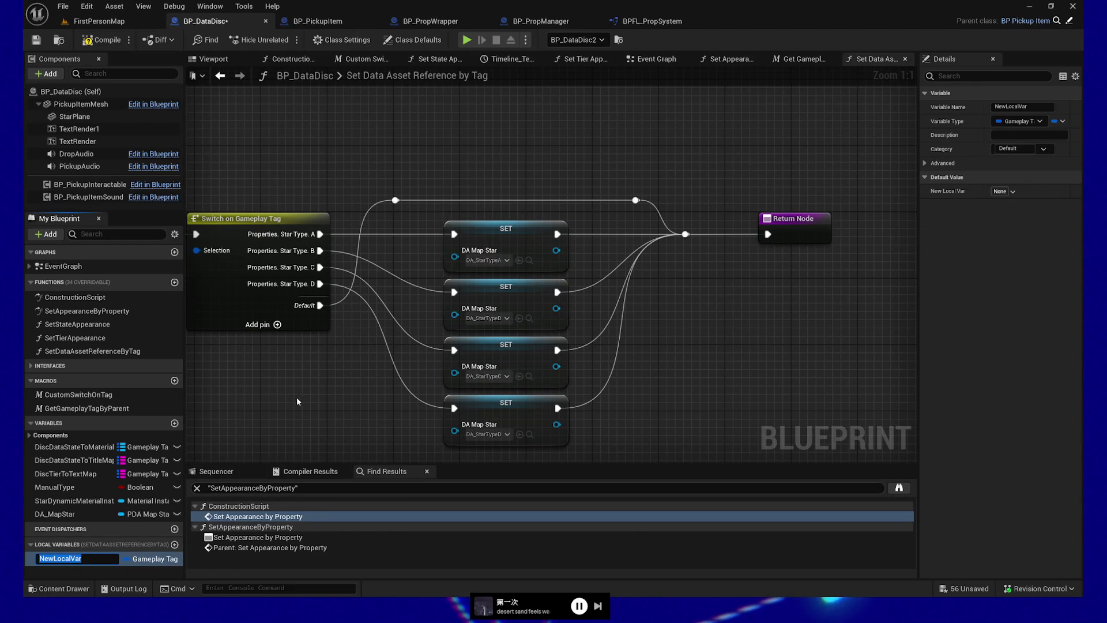
pyautogui.moveTo(203, 434); pyautogui.dragTo(364, 412)
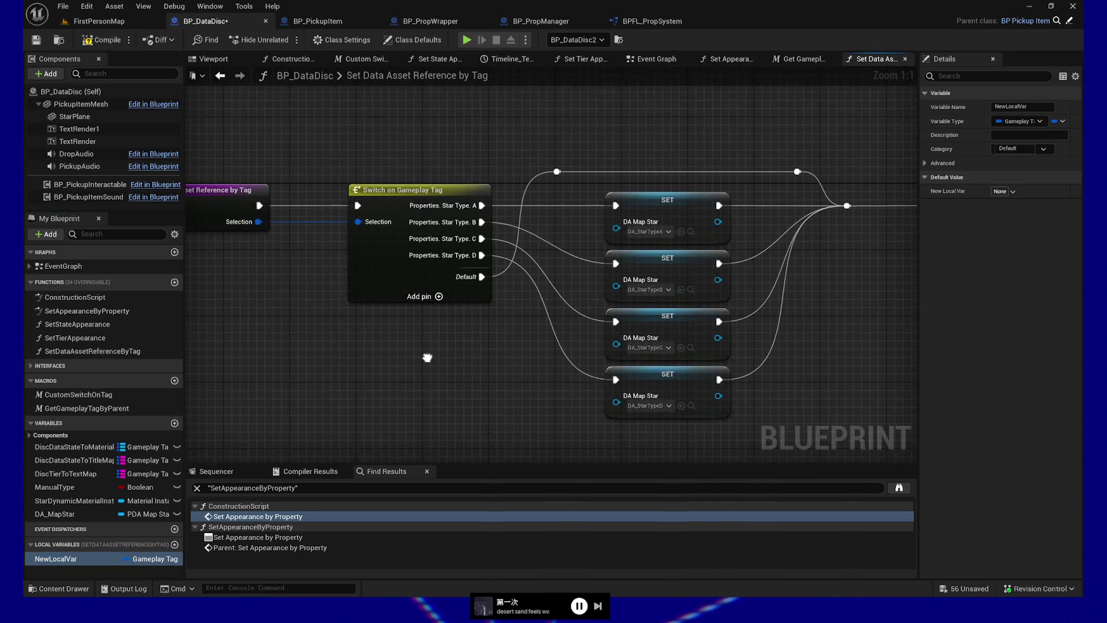
pyautogui.click(79, 559)
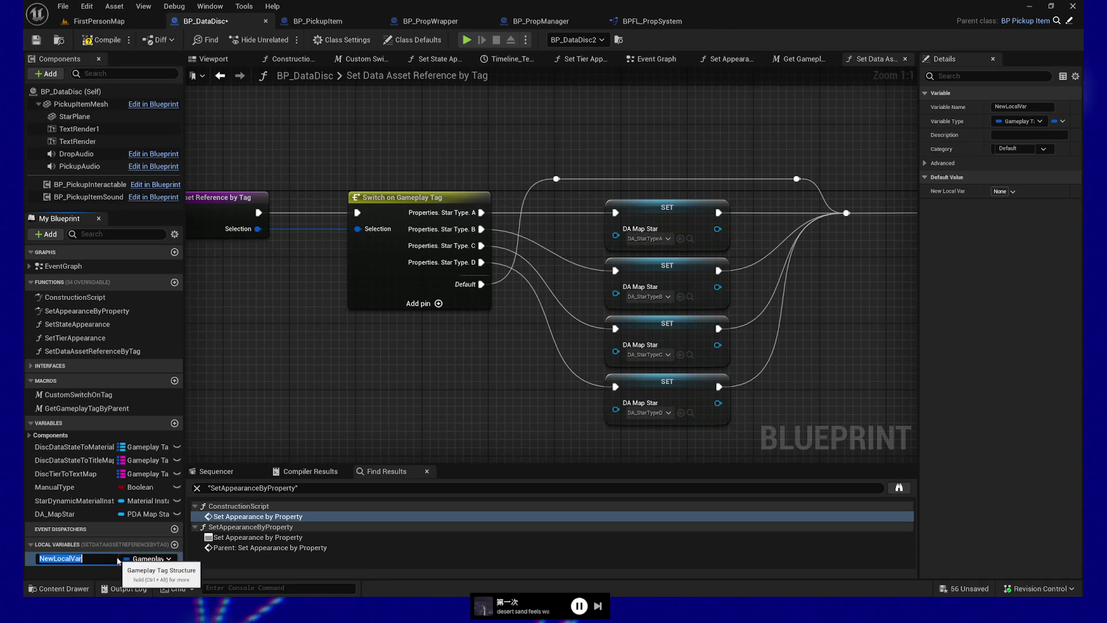
pyautogui.click(88, 559)
pyautogui.hotkey('ctrl', 'a')
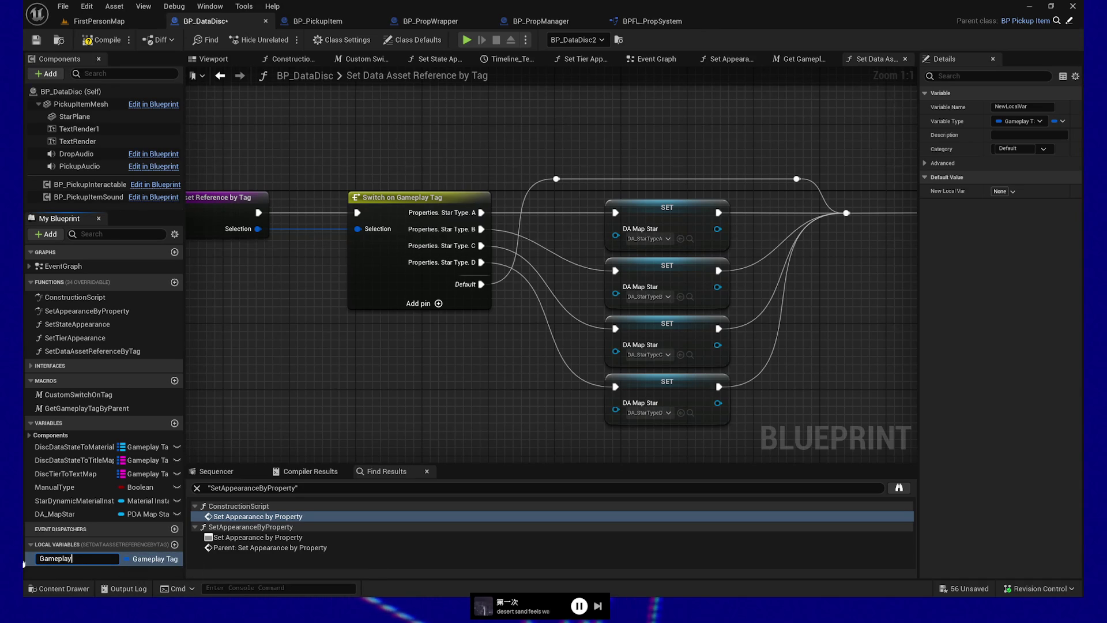
pyautogui.write('TagTo')
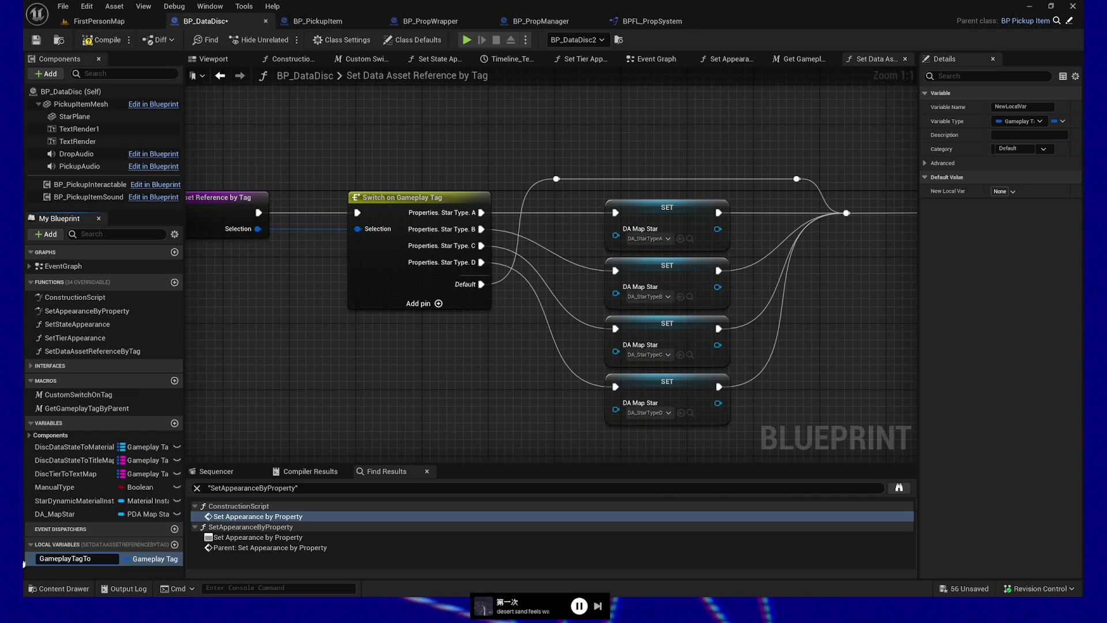
pyautogui.write('DataAsset')
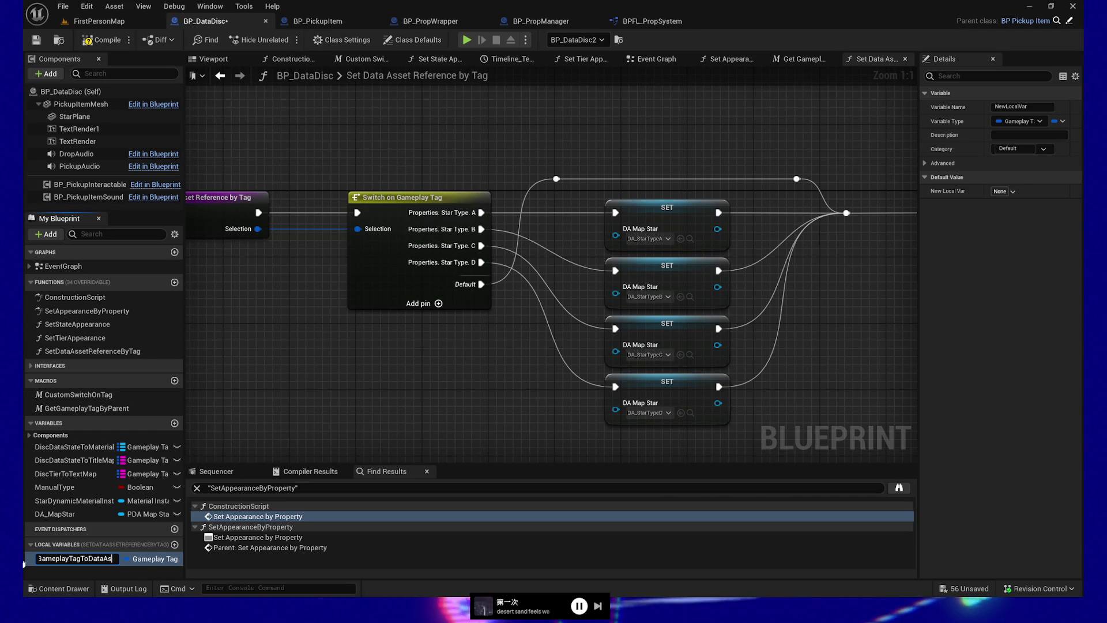
pyautogui.press('Return')
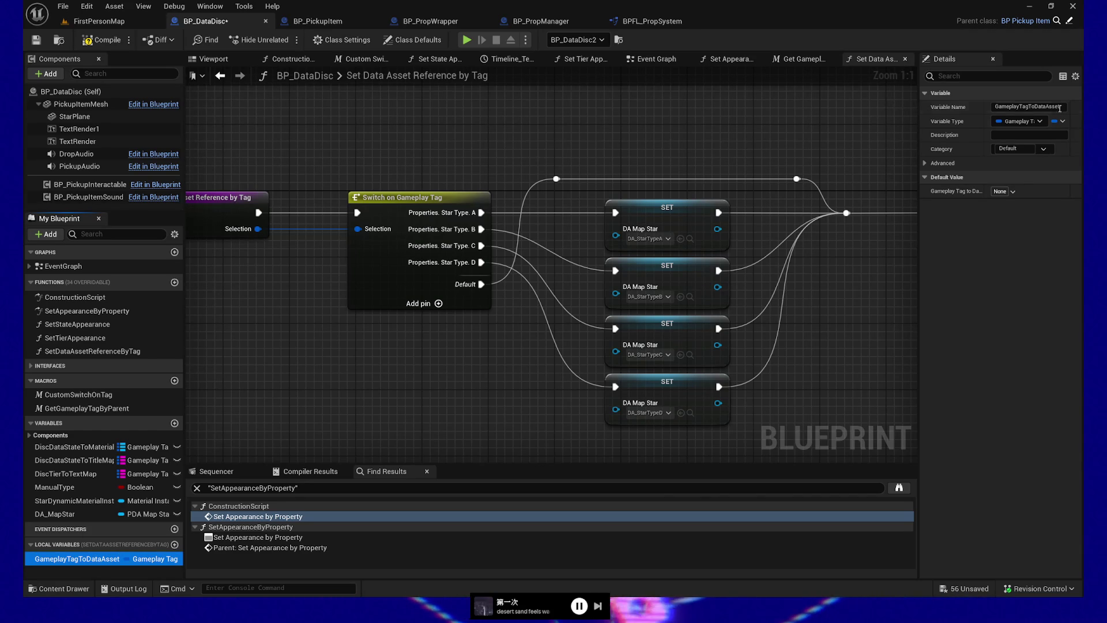
# Make GameplayTagToDataAsset a Map container, leaving its value type unchanged for now
pyautogui.click(1059, 121)
pyautogui.click(1050, 179)
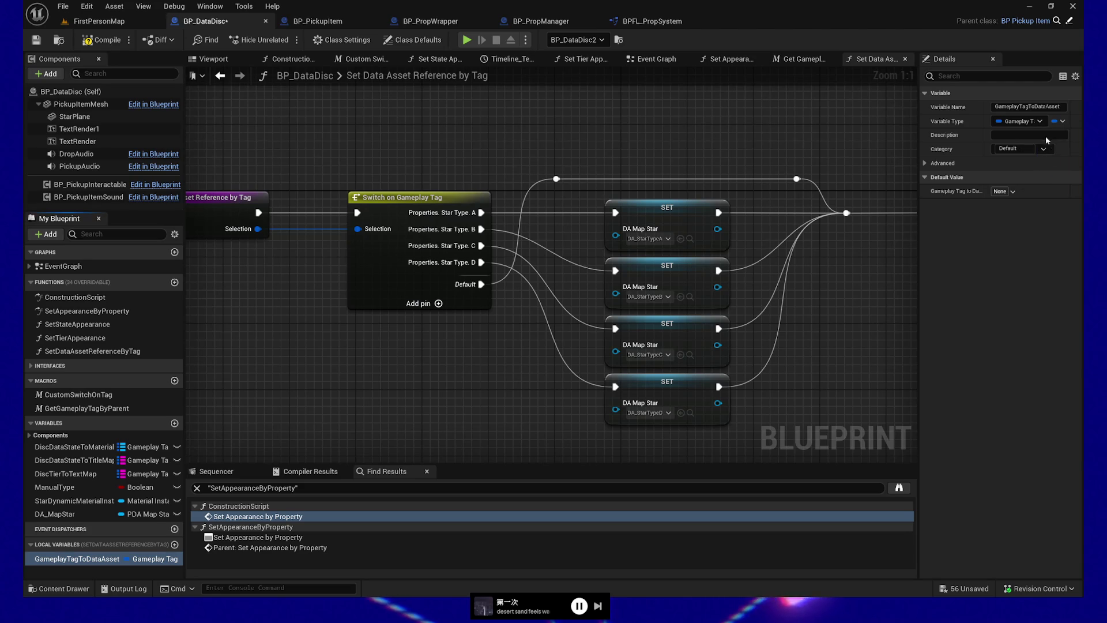
pyautogui.click(1064, 121)
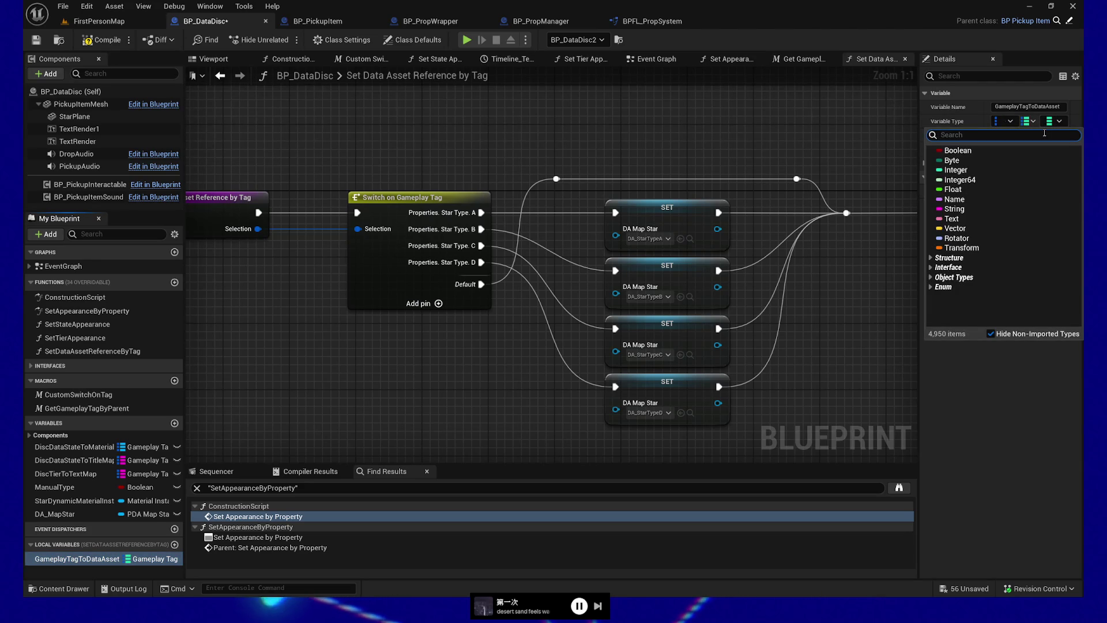
pyautogui.write('data')
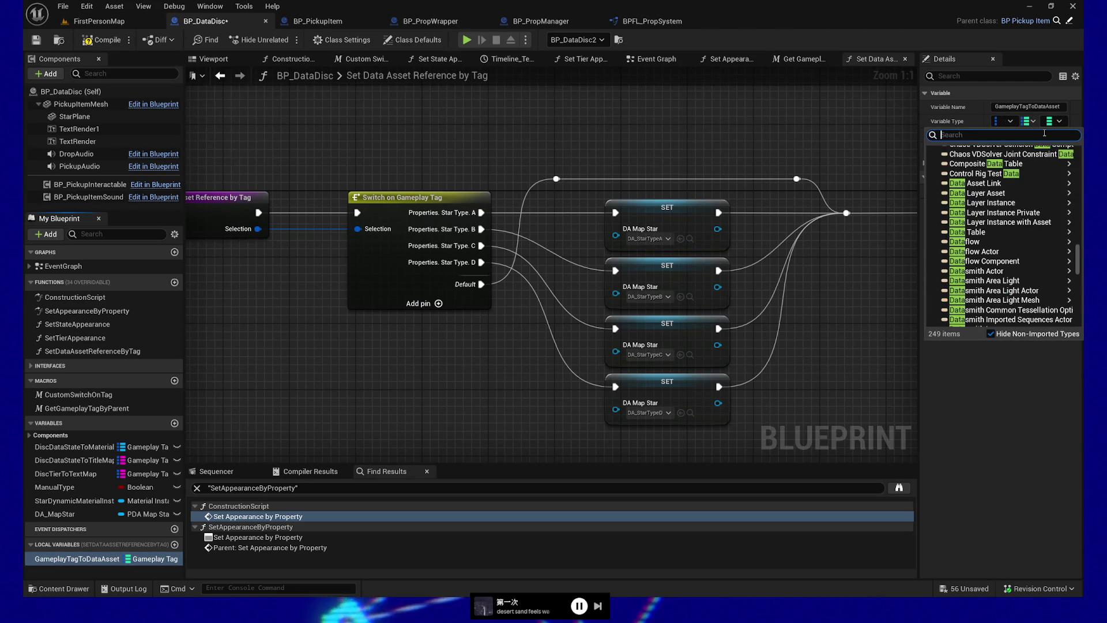
pyautogui.write('PDA')
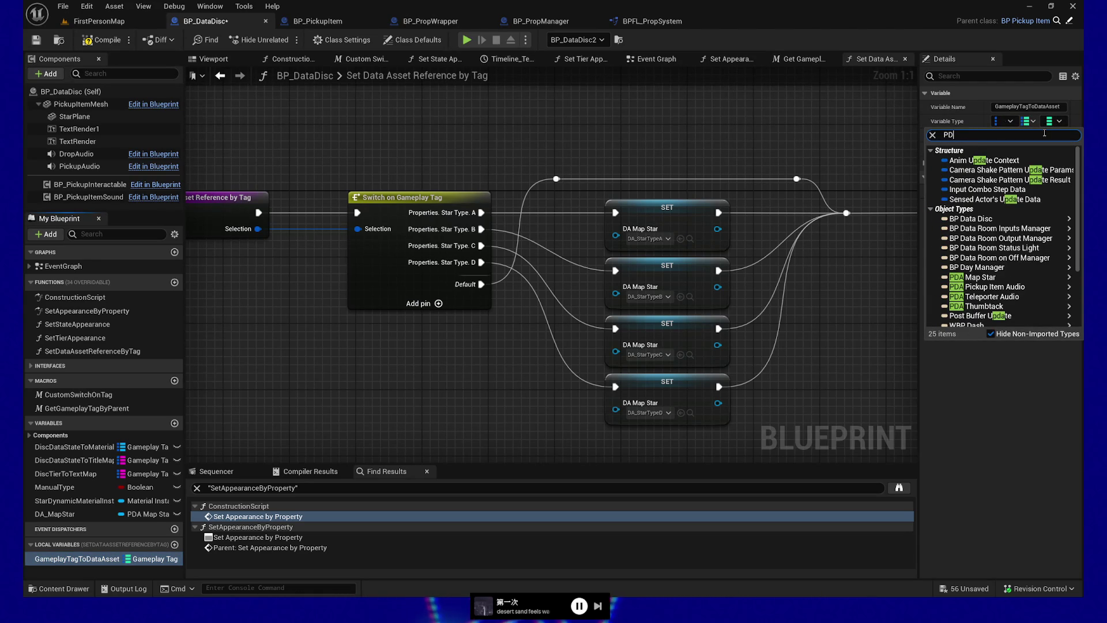
pyautogui.press('BackSpace')
pyautogui.press('BackSpace')
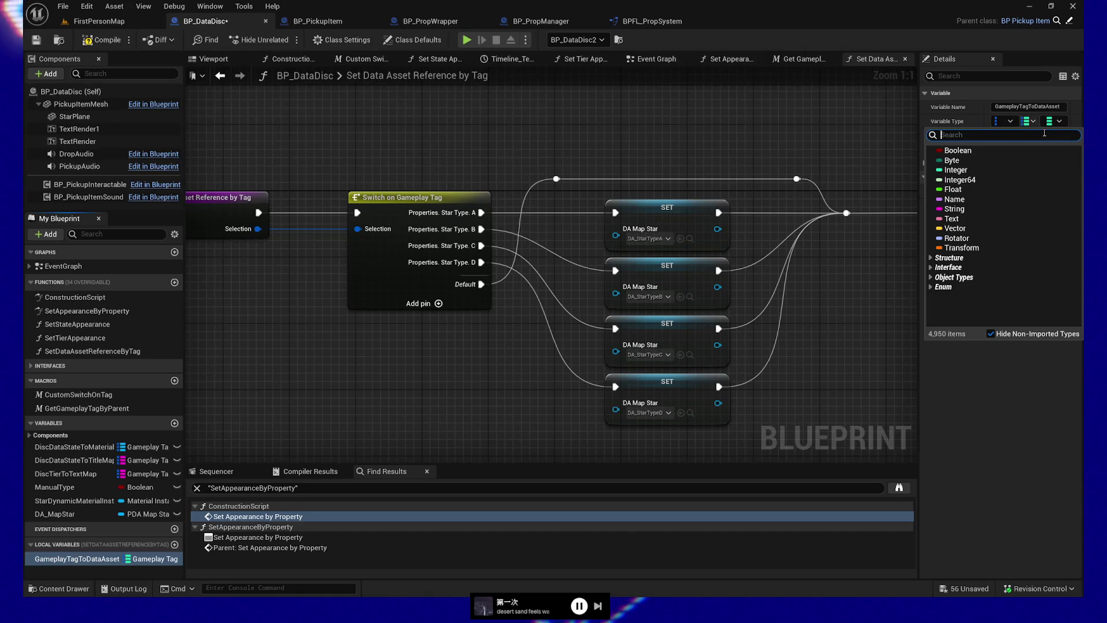
pyautogui.click(855, 128)
pyautogui.moveTo(856, 129); pyautogui.dragTo(524, 124)
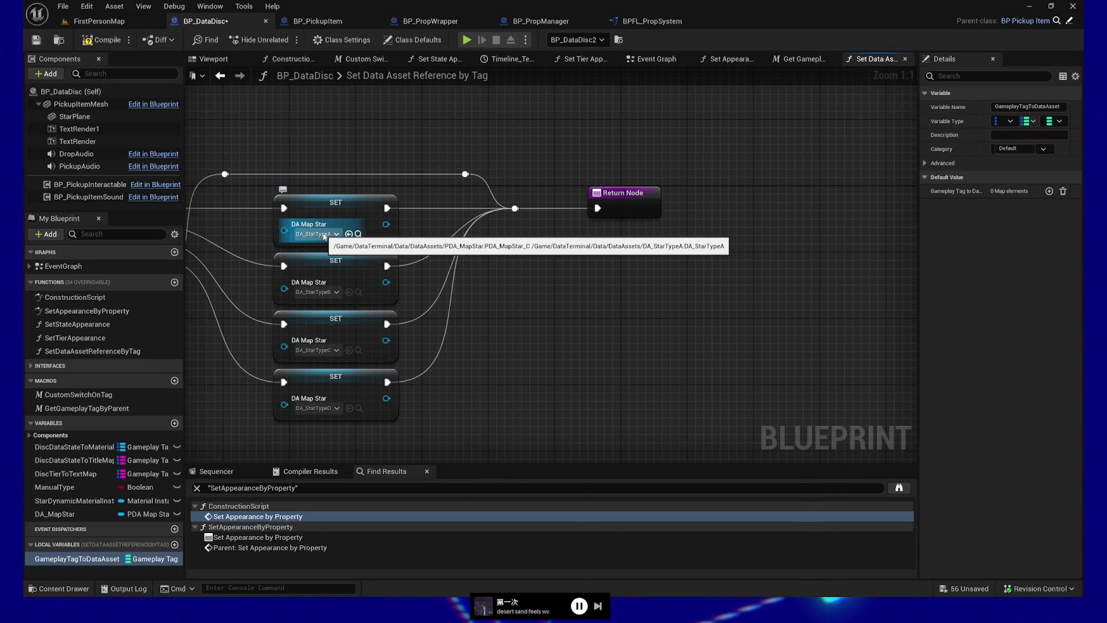
pyautogui.moveTo(506, 317); pyautogui.dragTo(626, 304)
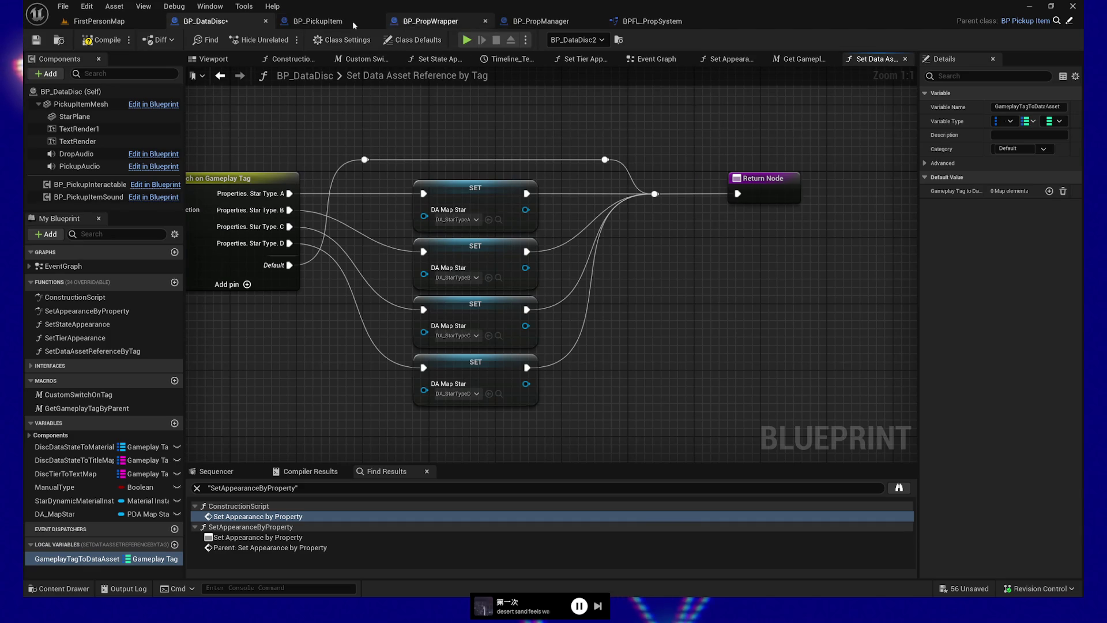
pyautogui.moveTo(361, 131)
pyautogui.mouseDown()
pyautogui.moveTo(630, 131)
pyautogui.moveTo(533, 125)
pyautogui.mouseUp()
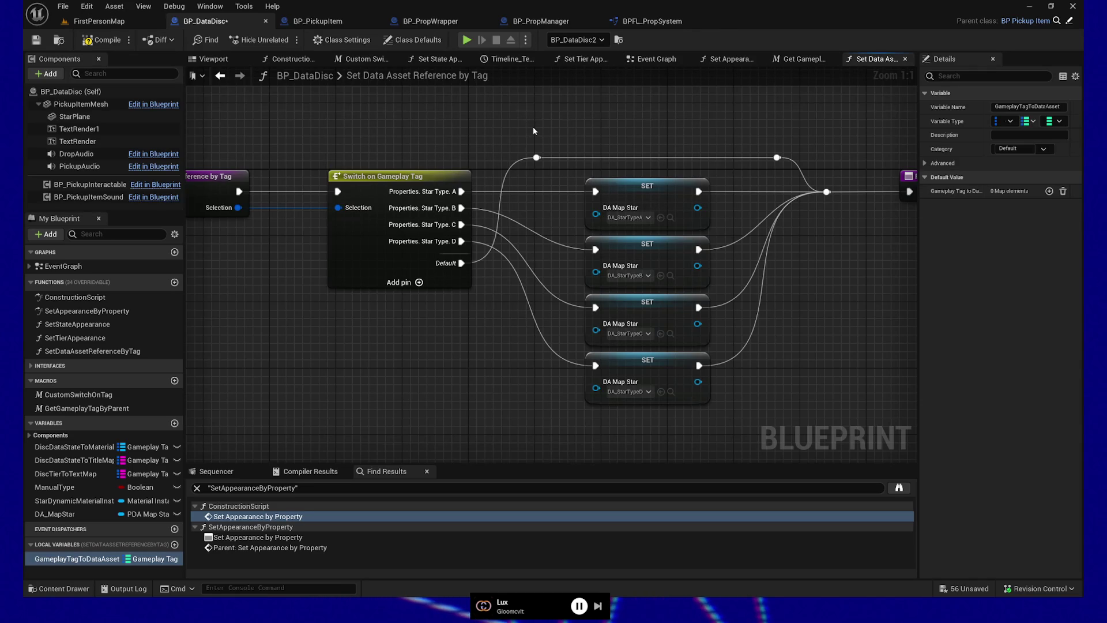
# Set the map's value type to the PDA data asset Object Reference and add one empty element
pyautogui.moveTo(533, 131)
pyautogui.mouseDown()
pyautogui.moveTo(526, 370)
pyautogui.moveTo(792, 352)
pyautogui.moveTo(869, 321)
pyautogui.moveTo(869, 333)
pyautogui.mouseUp()
pyautogui.moveTo(449, 336); pyautogui.dragTo(326, 344)
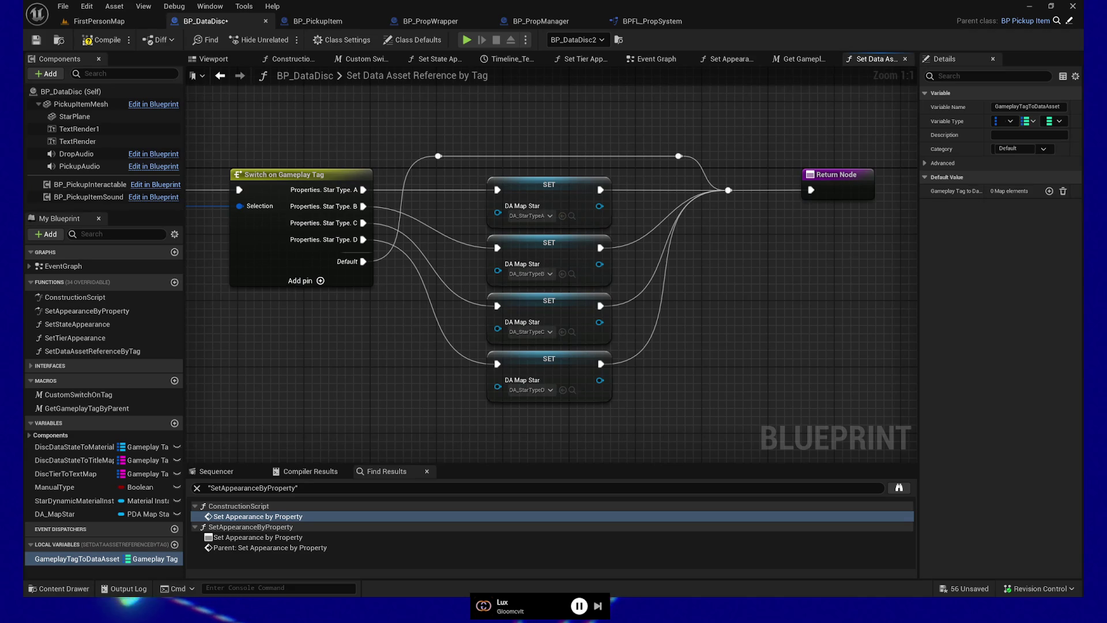
pyautogui.click(1006, 121)
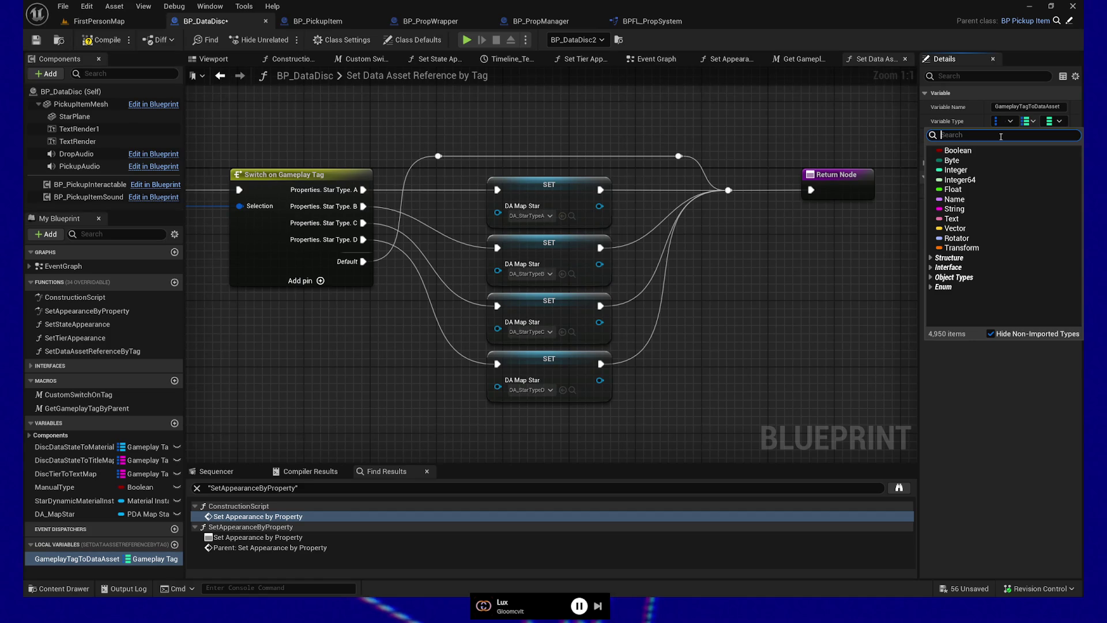
pyautogui.write('pda_')
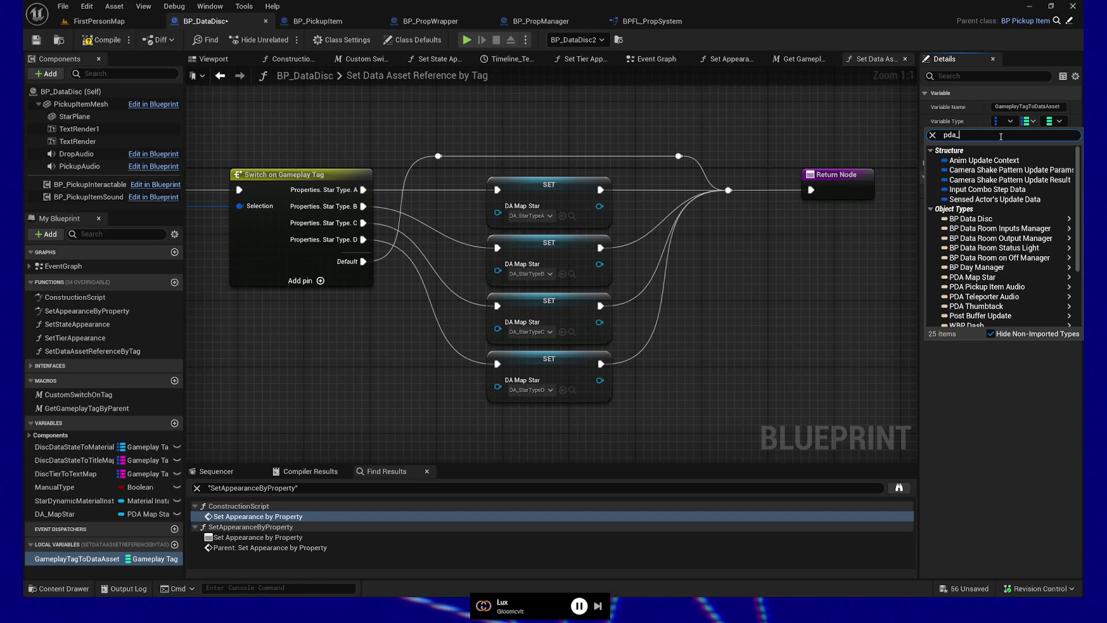
pyautogui.press('Down')
pyautogui.scroll(-3, 997, 248)
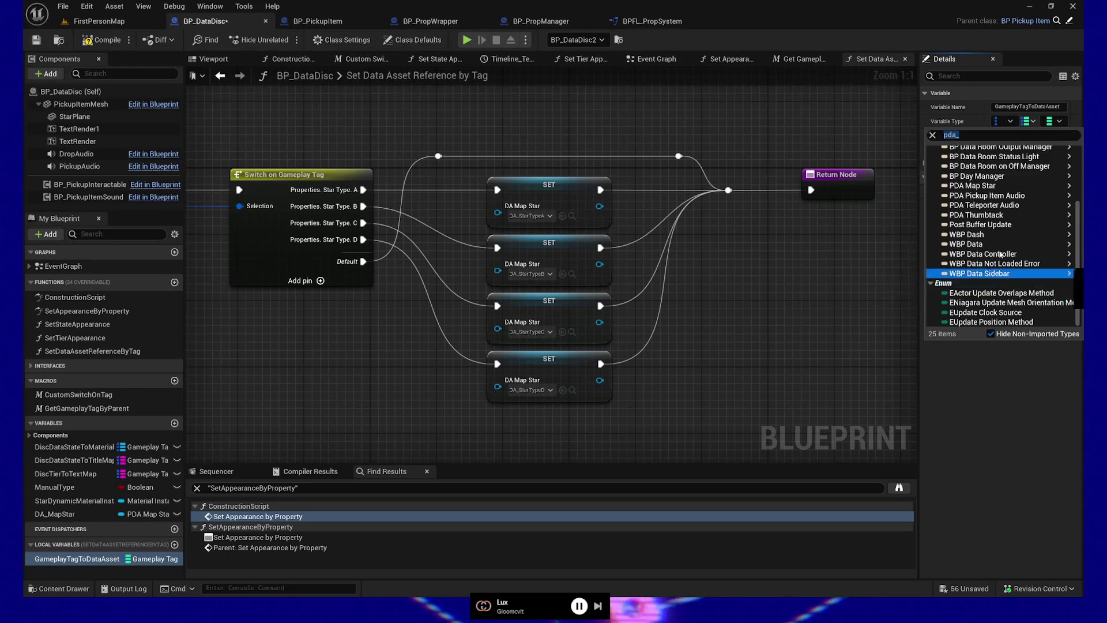
pyautogui.moveTo(1010, 199)
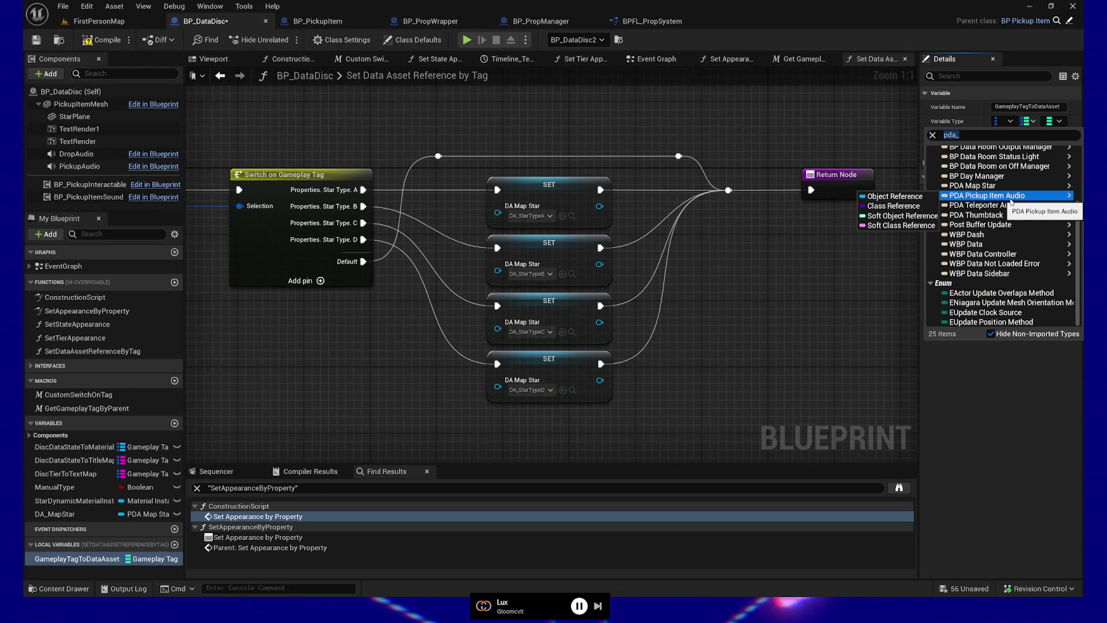
pyautogui.click(893, 186)
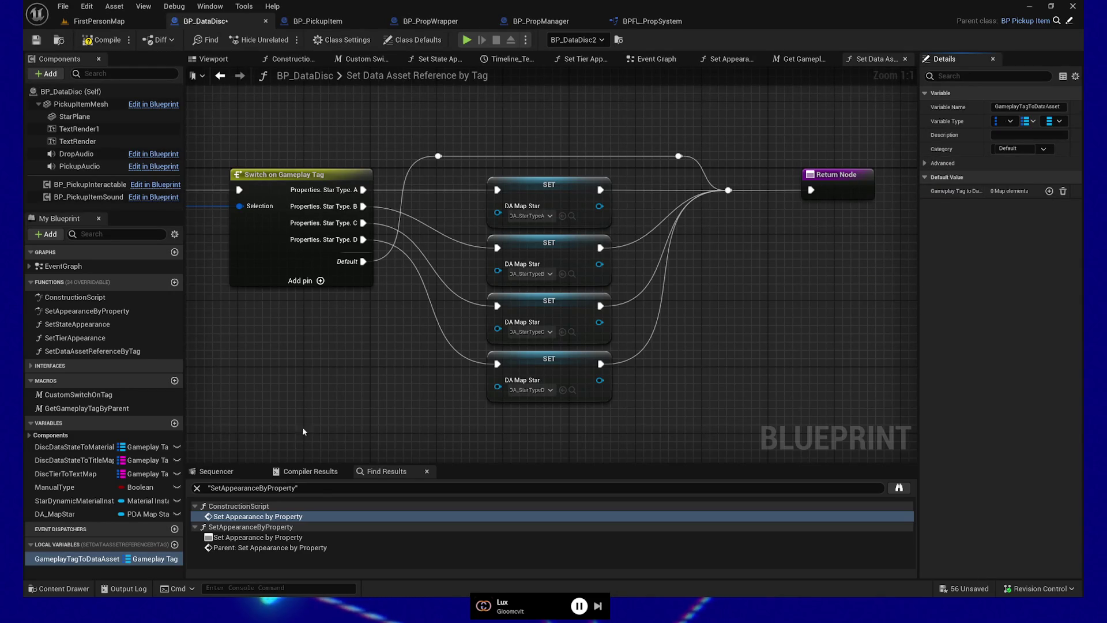
pyautogui.click(1049, 190)
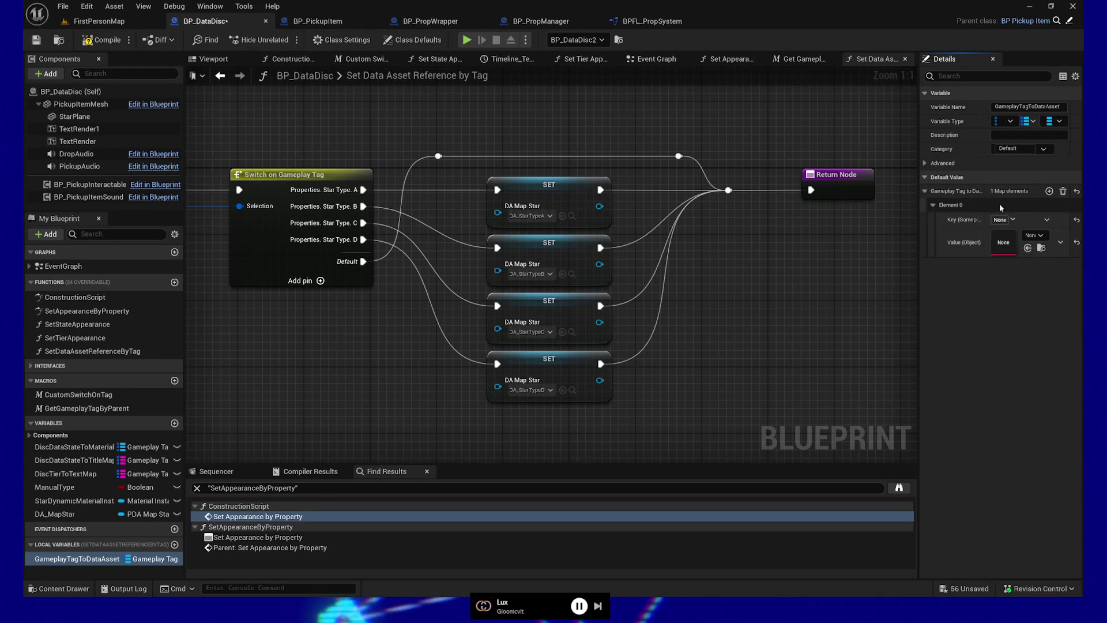
# Add four map elements keyed Properties.StarType.A, B, C and D
pyautogui.click(1014, 221)
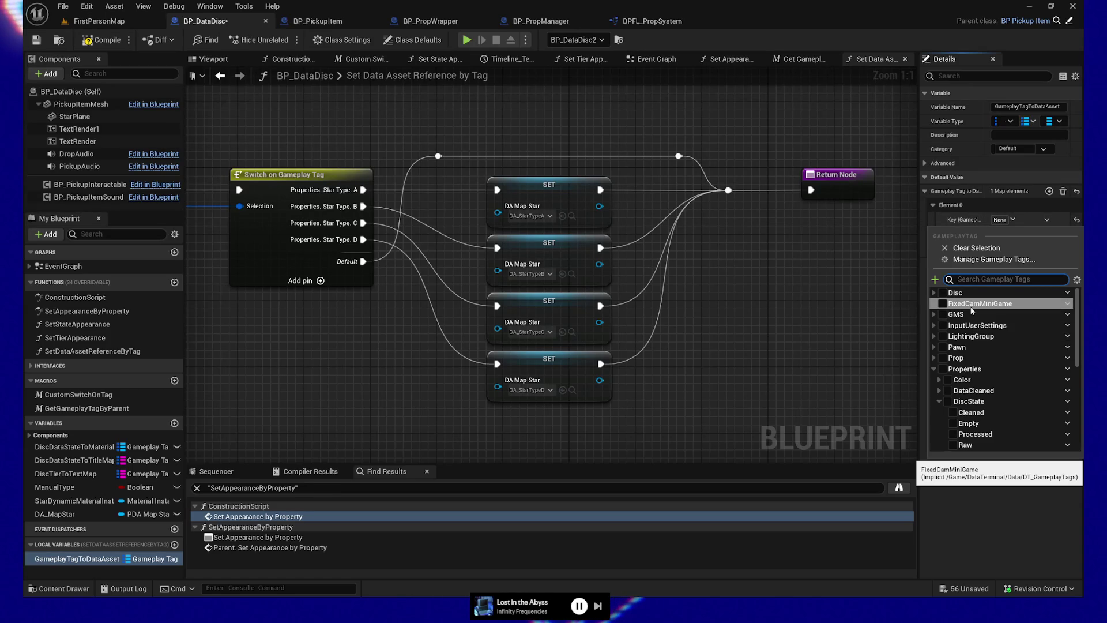
pyautogui.click(939, 402)
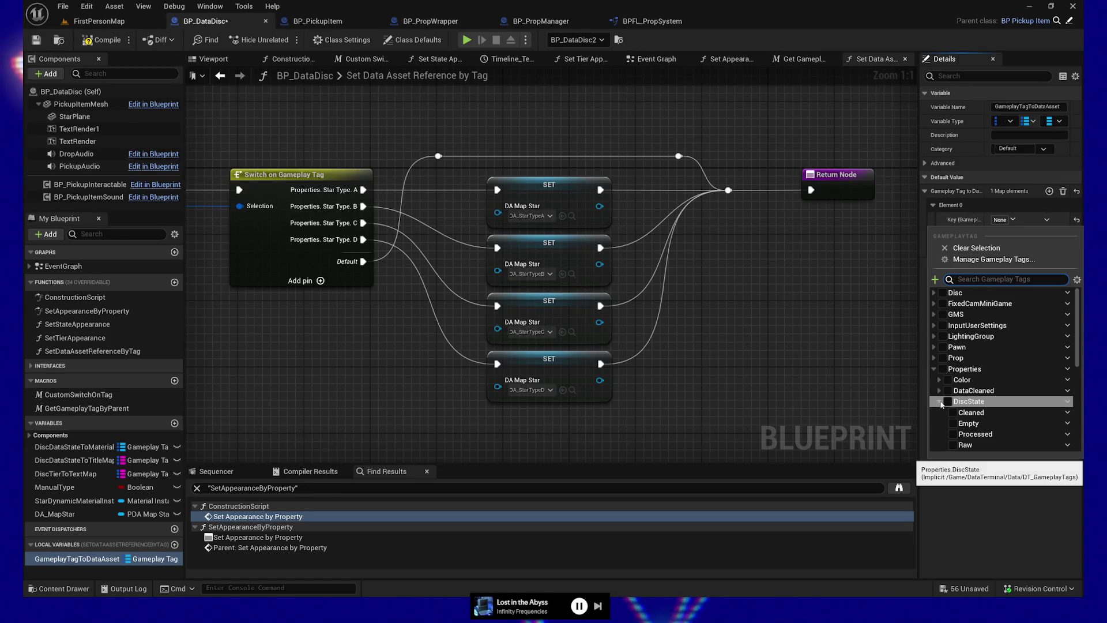
pyautogui.click(953, 423)
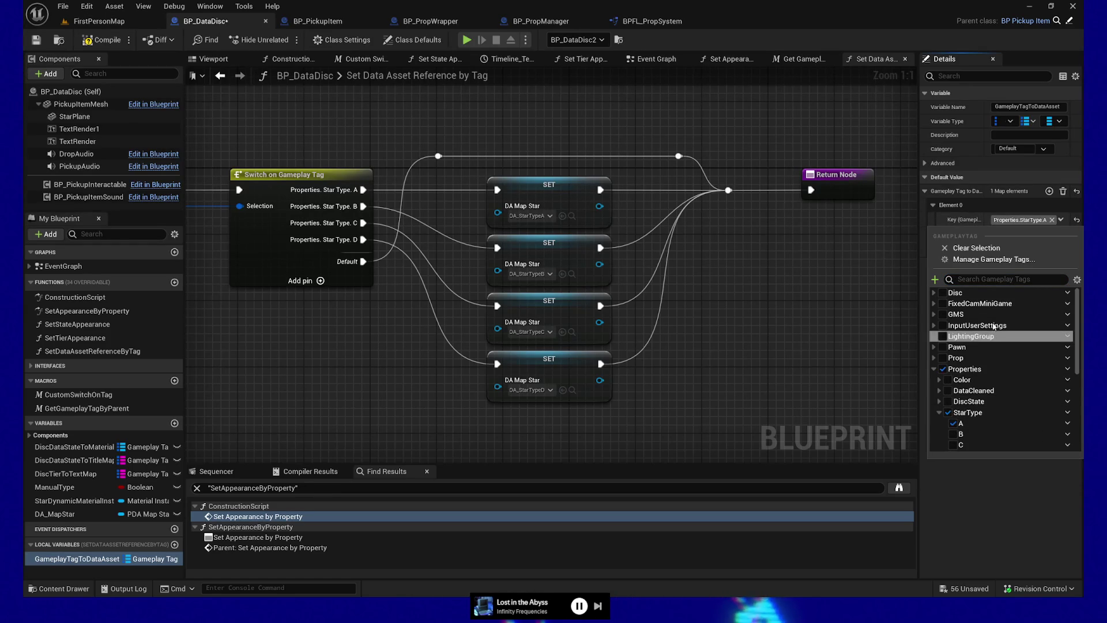
pyautogui.click(1049, 191)
pyautogui.click(1048, 191)
pyautogui.click(1013, 279)
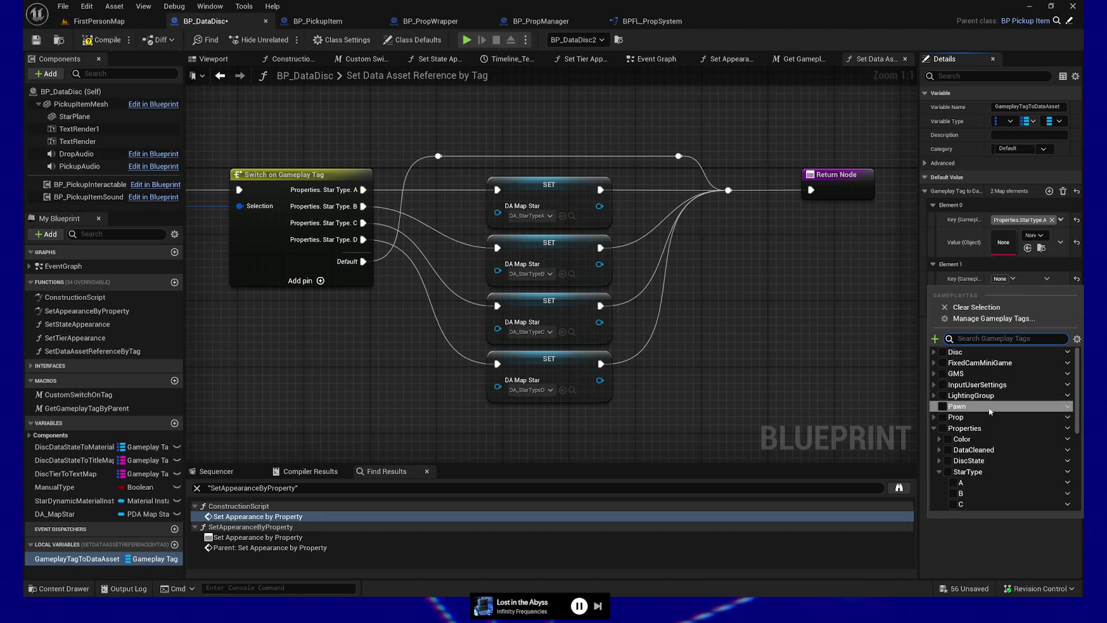
pyautogui.click(953, 493)
pyautogui.click(1049, 191)
pyautogui.click(1049, 191)
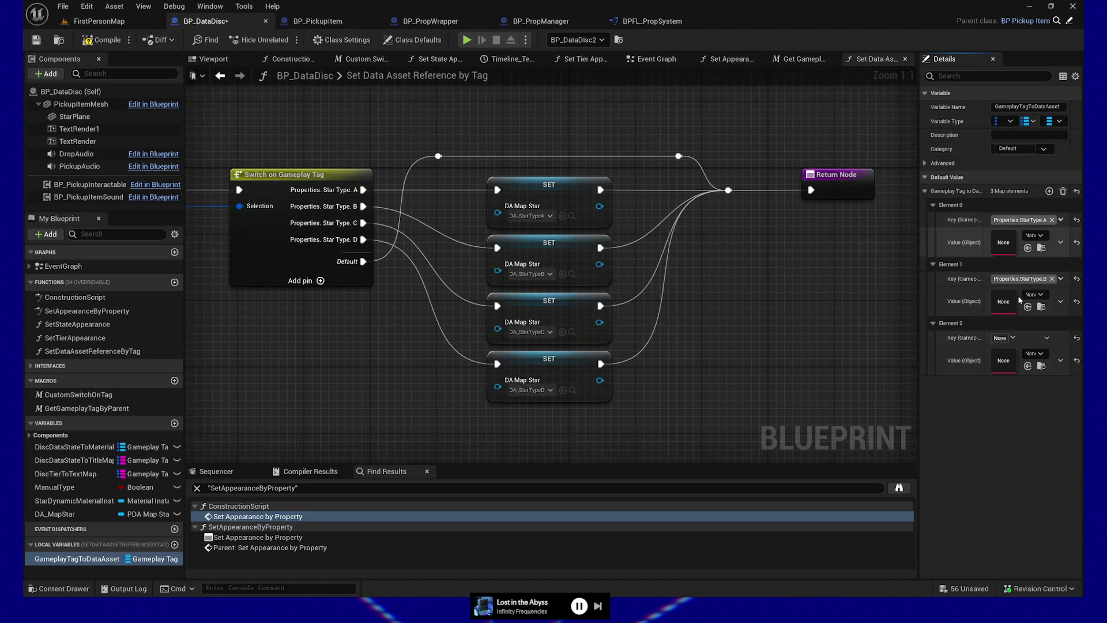
pyautogui.click(1003, 338)
pyautogui.click(954, 563)
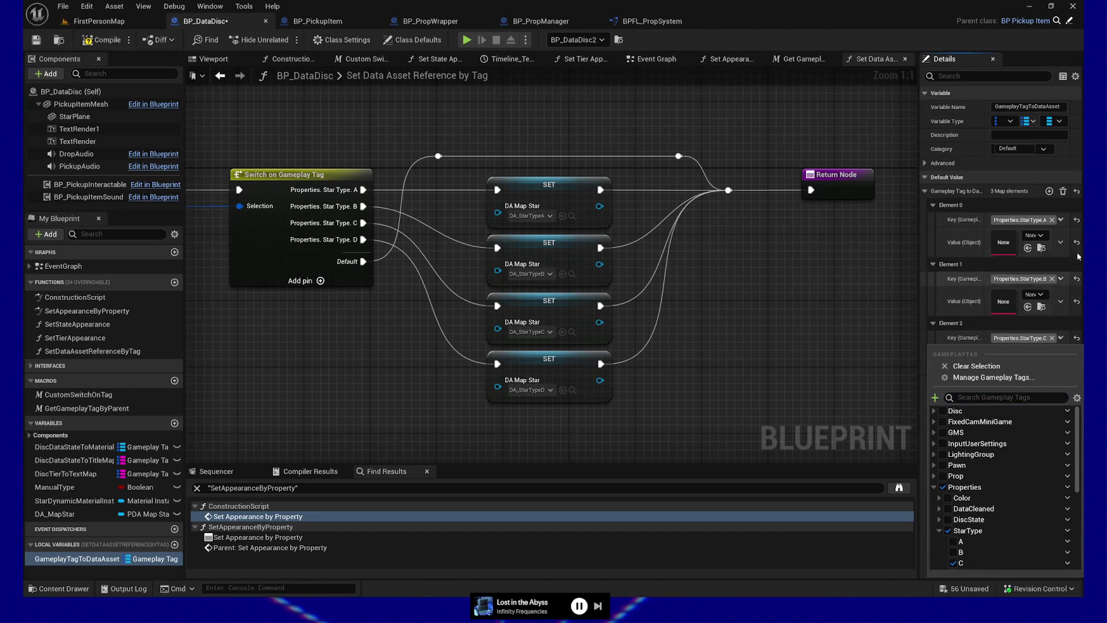
pyautogui.click(1048, 191)
pyautogui.click(1048, 191)
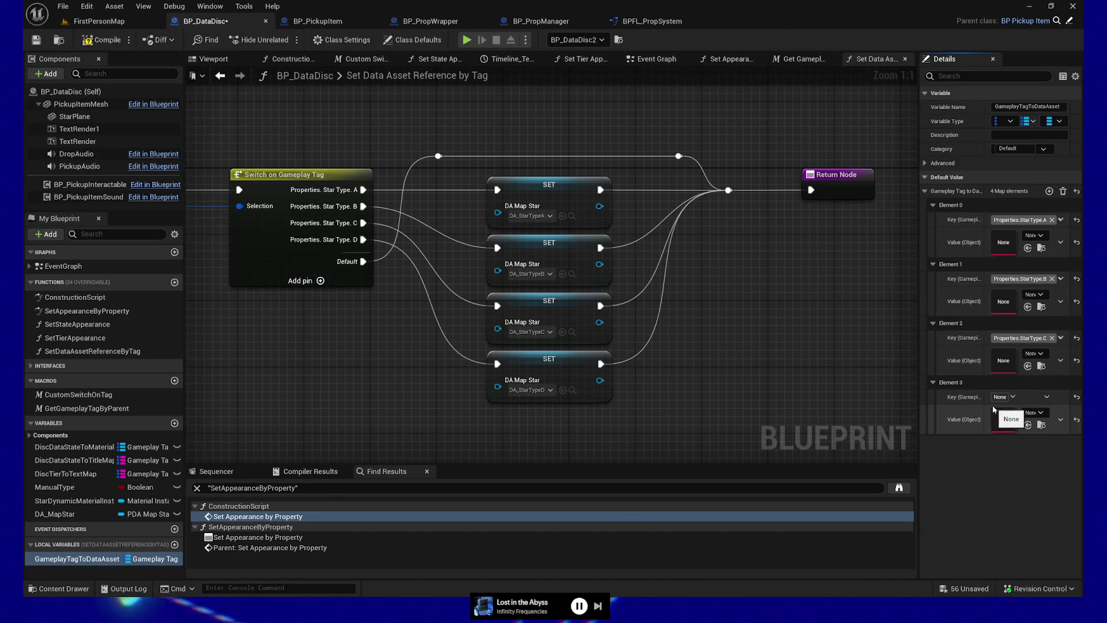
pyautogui.click(1015, 396)
pyautogui.scroll(-3, 1003, 300)
pyautogui.click(953, 371)
pyautogui.click(963, 417)
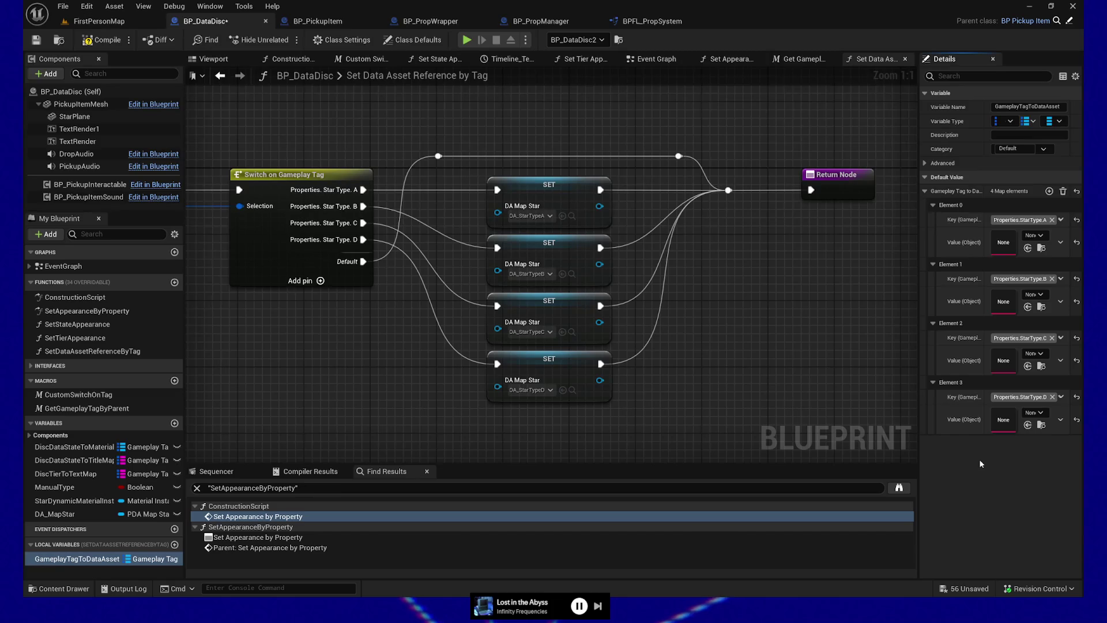
# Assign DA_StarTypeA, DA_StarTypeB, DA_StarTypeC and DA_StarTypeD as the four elements' values
pyautogui.click(1041, 236)
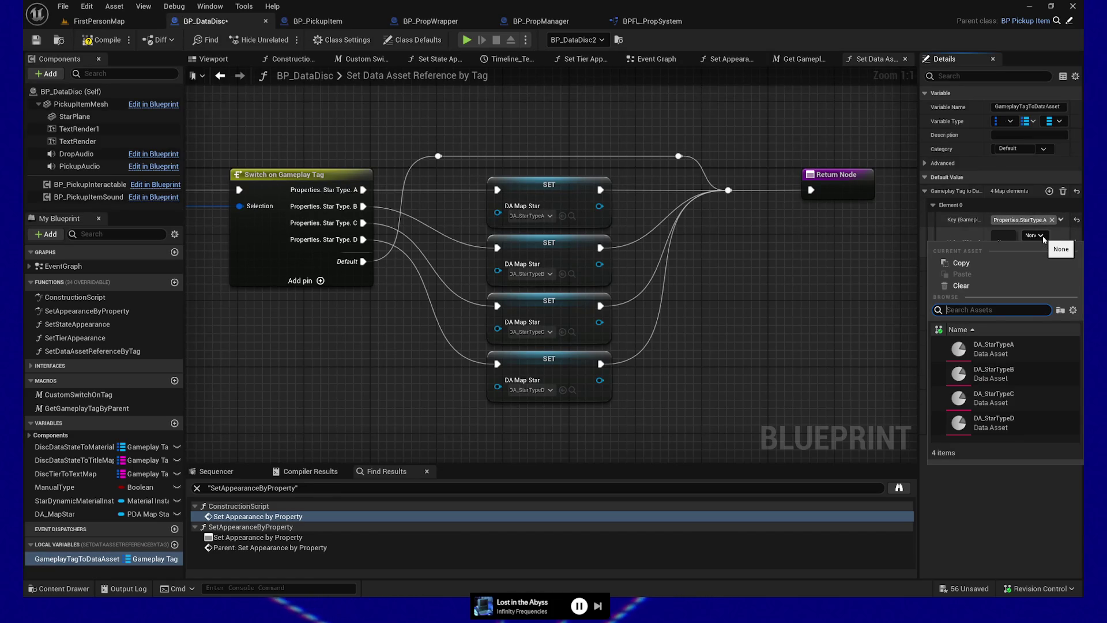
pyautogui.click(1028, 353)
pyautogui.click(1041, 295)
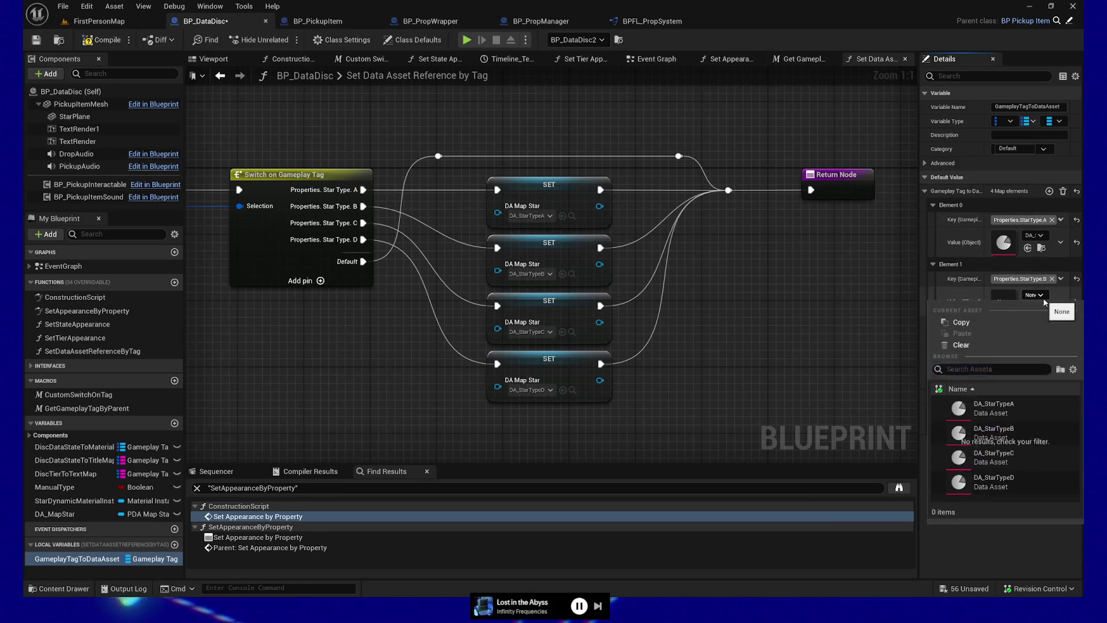
pyautogui.click(993, 432)
pyautogui.click(1041, 354)
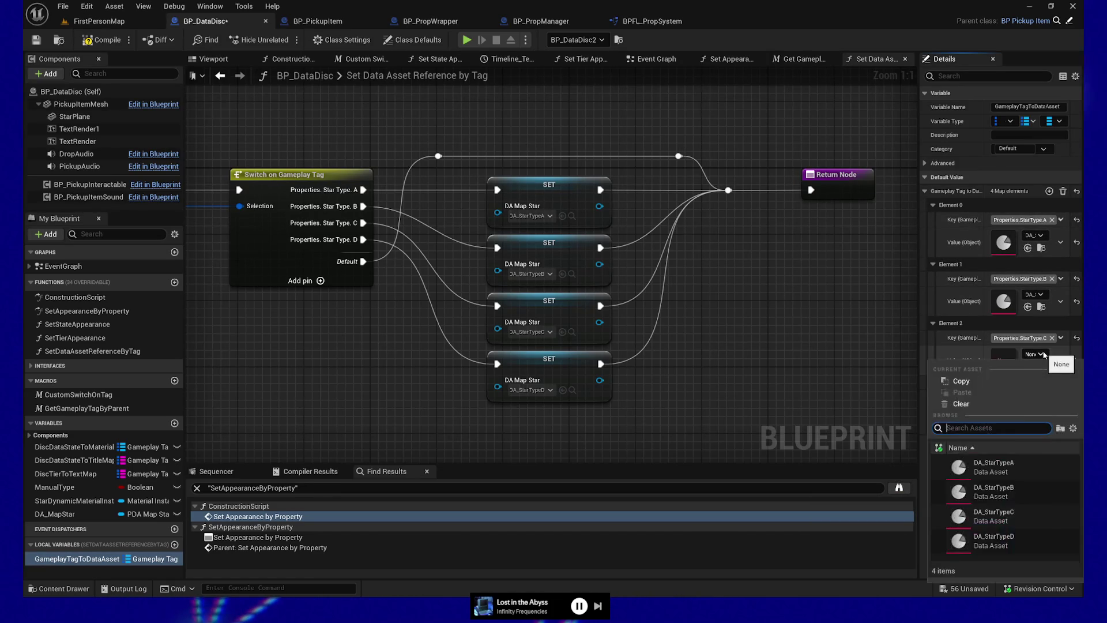
pyautogui.click(1008, 520)
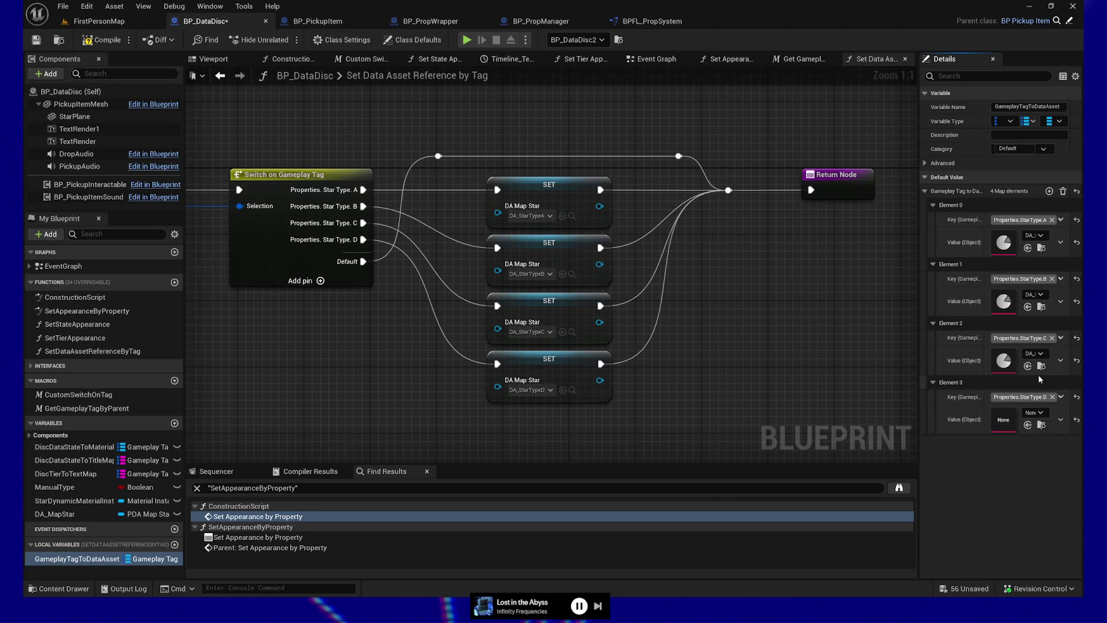
pyautogui.click(1035, 412)
pyautogui.click(1000, 363)
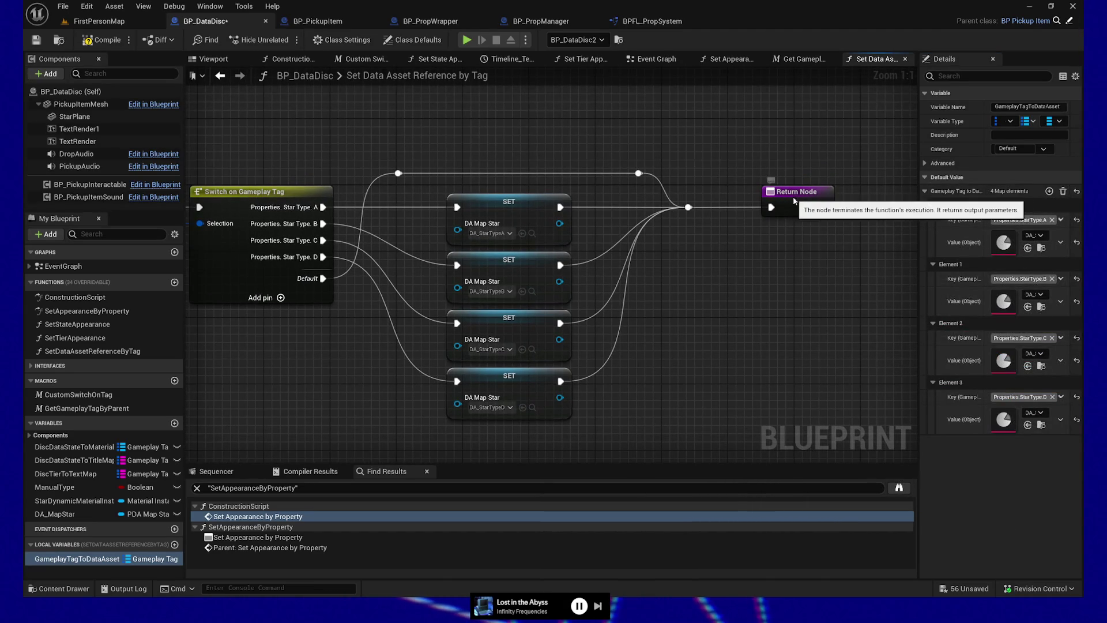
# Add a GameplayTagToDataAsset getter feeding a Find node, placed above the Switch node
pyautogui.click(768, 199)
pyautogui.moveTo(47, 562); pyautogui.dragTo(670, 398)
pyautogui.click(670, 398)
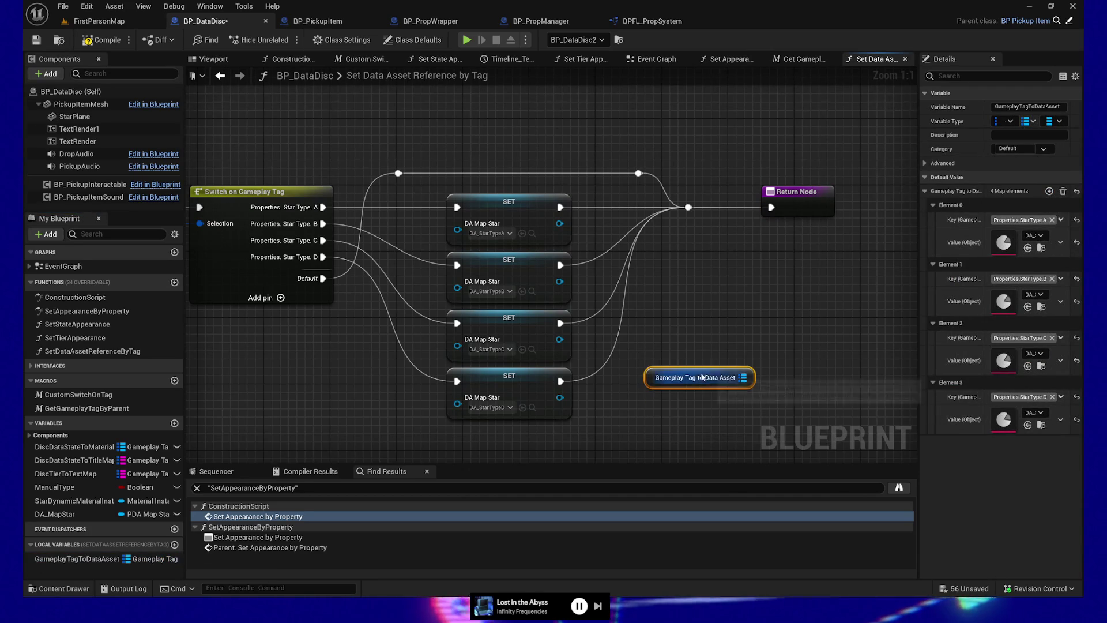
pyautogui.moveTo(749, 378); pyautogui.dragTo(801, 345)
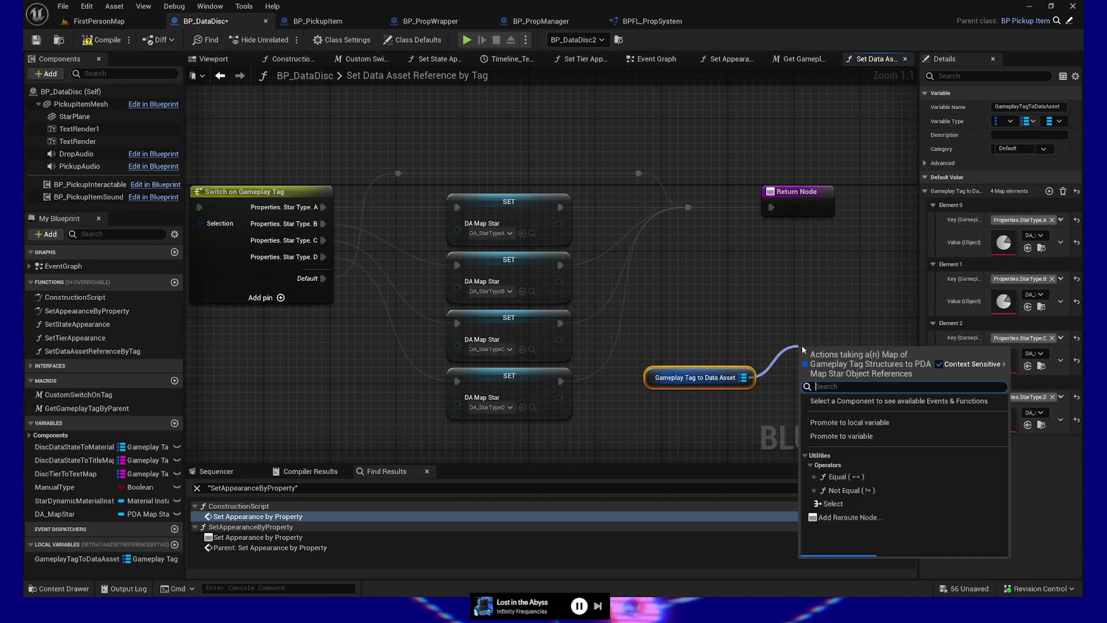
pyautogui.write('find')
pyautogui.click(838, 414)
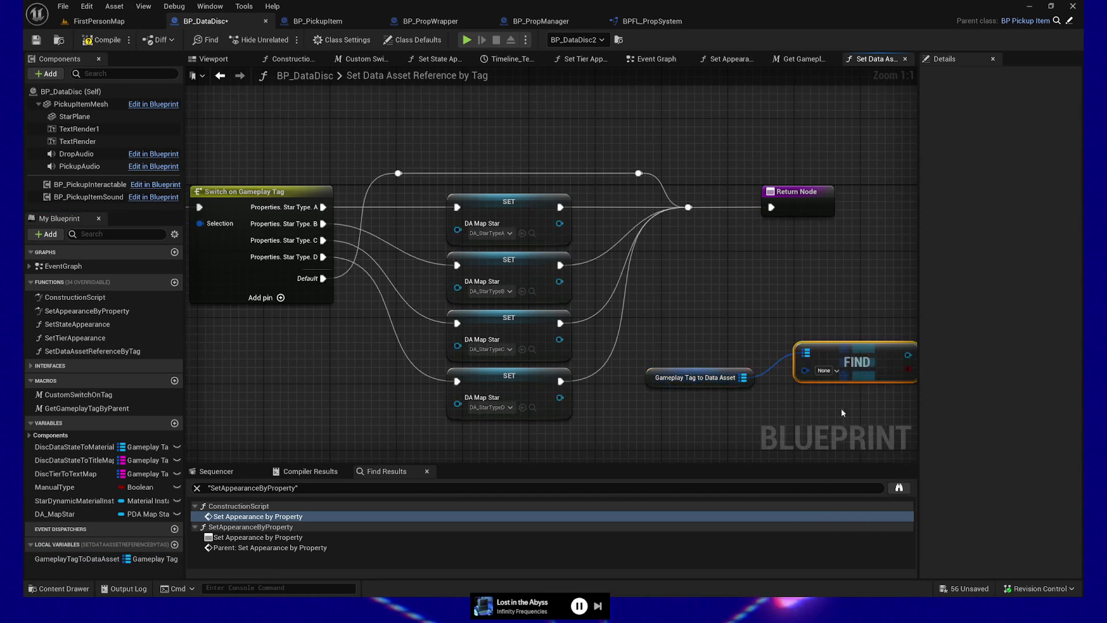
pyautogui.moveTo(848, 402); pyautogui.dragTo(814, 336)
pyautogui.moveTo(494, 351)
pyautogui.mouseDown()
pyautogui.moveTo(669, 338)
pyautogui.moveTo(660, 334)
pyautogui.mouseUp()
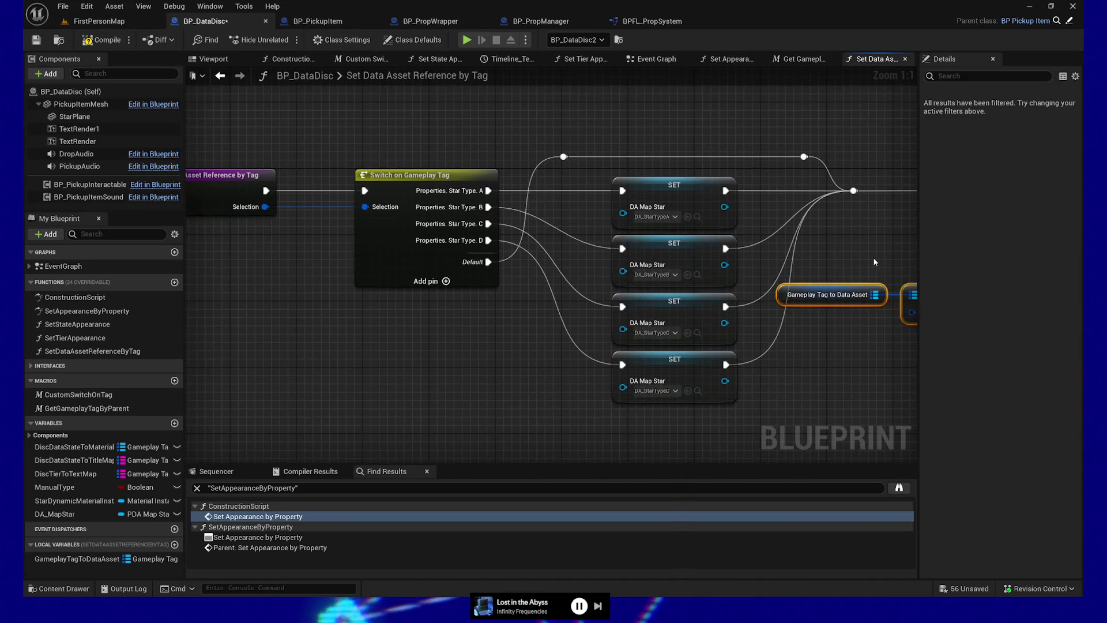
pyautogui.moveTo(905, 289); pyautogui.dragTo(581, 115)
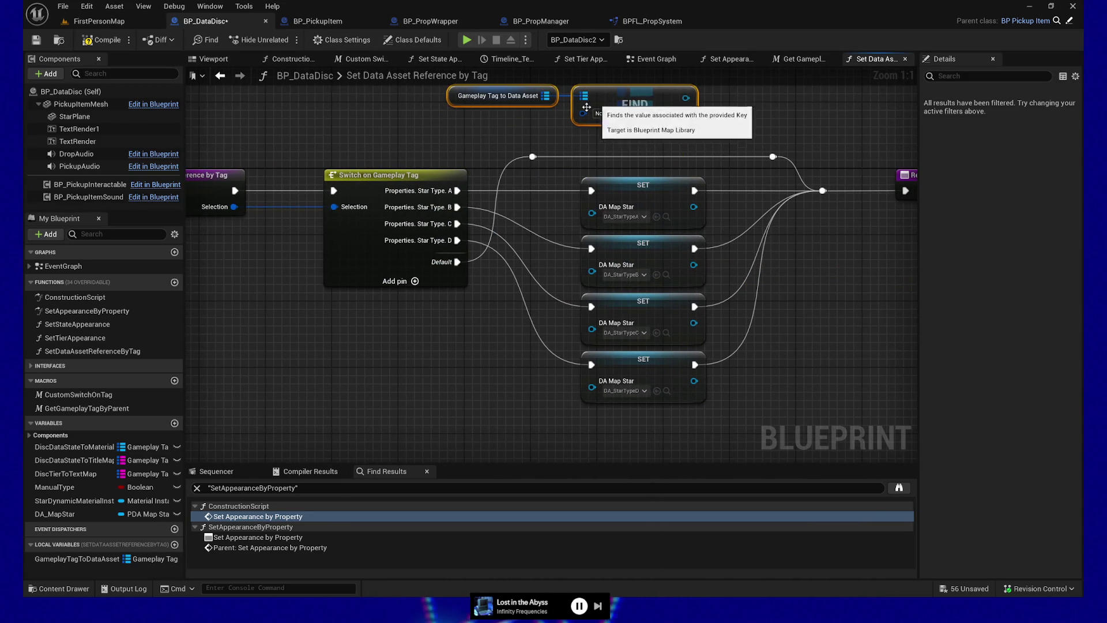
# Wire the Selection input into Find's key and Find's result into the Return Node
pyautogui.moveTo(232, 279)
pyautogui.mouseDown()
pyautogui.moveTo(615, 195)
pyautogui.moveTo(580, 186)
pyautogui.mouseUp()
pyautogui.moveTo(656, 171)
pyautogui.mouseDown()
pyautogui.moveTo(662, 190)
pyautogui.moveTo(734, 189)
pyautogui.moveTo(894, 251)
pyautogui.moveTo(811, 254)
pyautogui.mouseUp()
pyautogui.moveTo(755, 212); pyautogui.dragTo(836, 212)
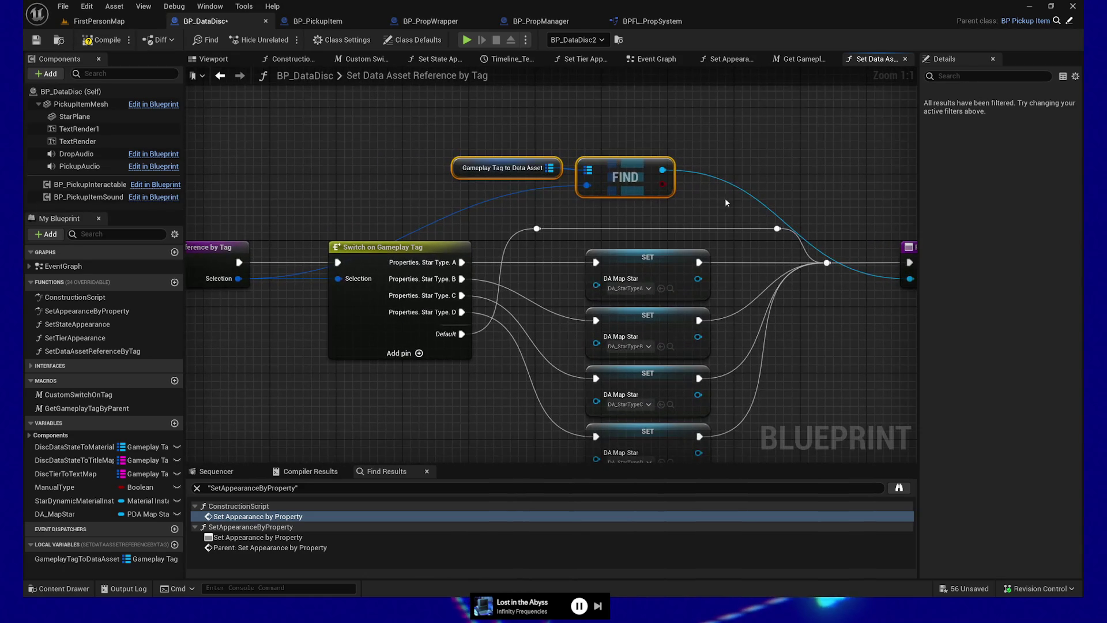
pyautogui.scroll(-1, 601, 206)
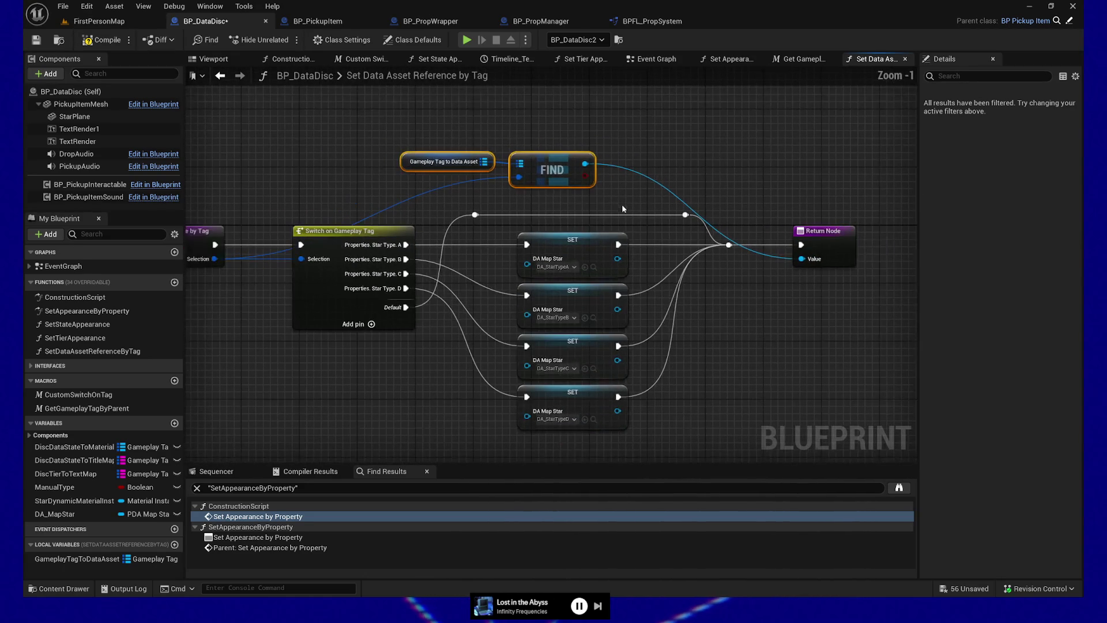
# Delete the old tag switch, its four DA_StarType SET nodes and their reroute points
pyautogui.moveTo(743, 346); pyautogui.dragTo(758, 338)
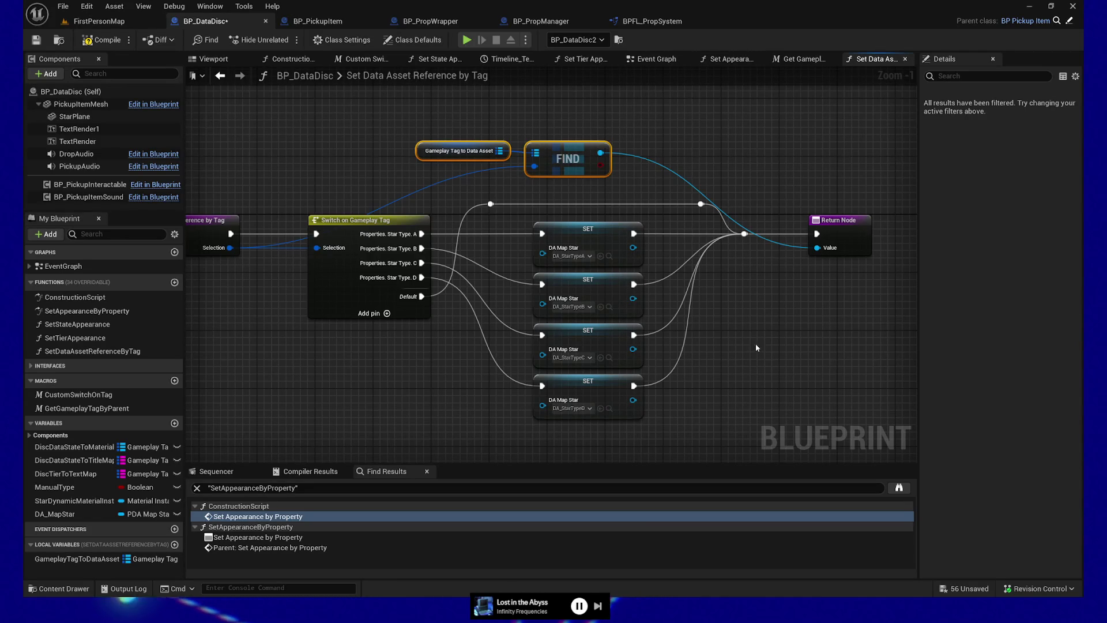
pyautogui.moveTo(715, 426); pyautogui.dragTo(447, 268)
pyautogui.moveTo(367, 221); pyautogui.dragTo(368, 199)
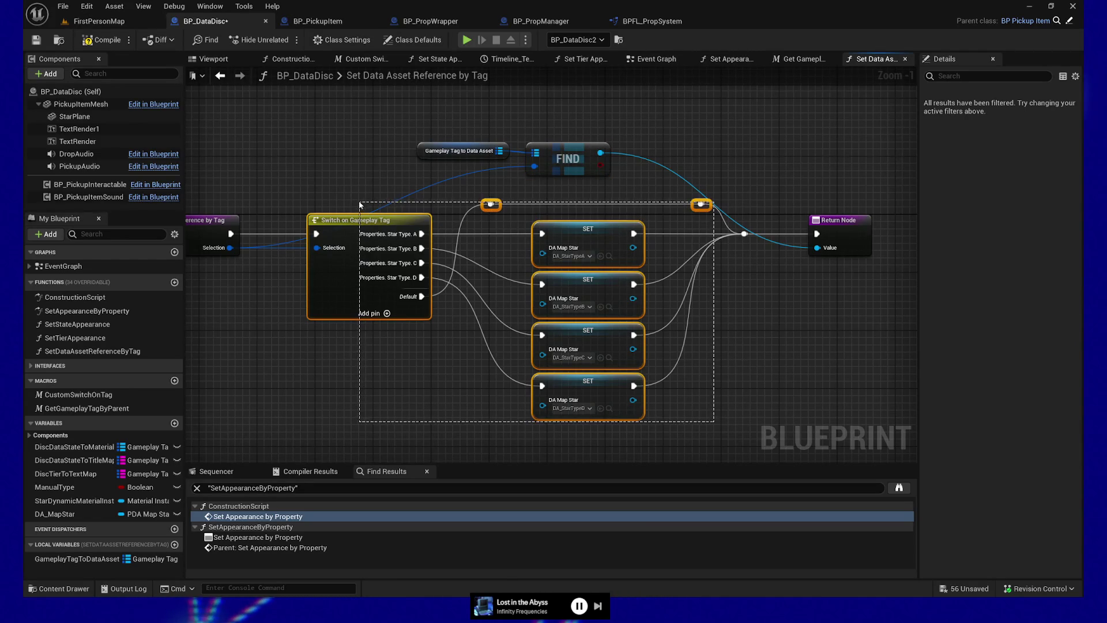
pyautogui.keyDown('ctrl'); pyautogui.click(744, 234); pyautogui.keyUp('ctrl')
pyautogui.press('Delete')
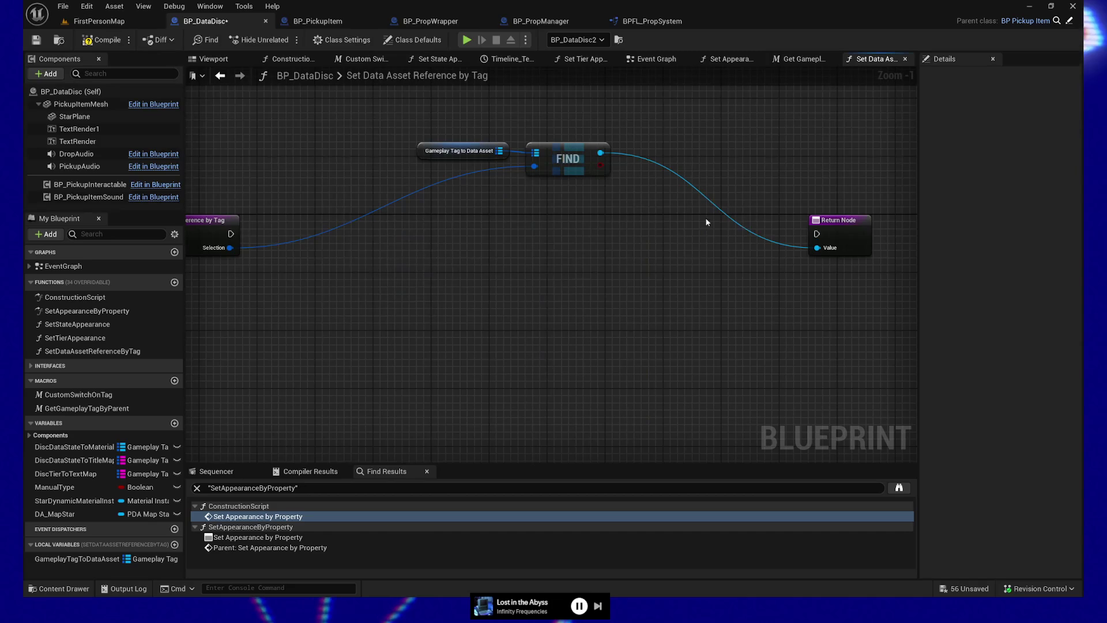
# Wire the function entry straight to the Return Node and move the map Get and FIND nodes between them
pyautogui.moveTo(234, 233); pyautogui.dragTo(816, 233)
pyautogui.moveTo(412, 136)
pyautogui.mouseDown()
pyautogui.moveTo(609, 178)
pyautogui.moveTo(578, 214)
pyautogui.moveTo(570, 268)
pyautogui.mouseUp()
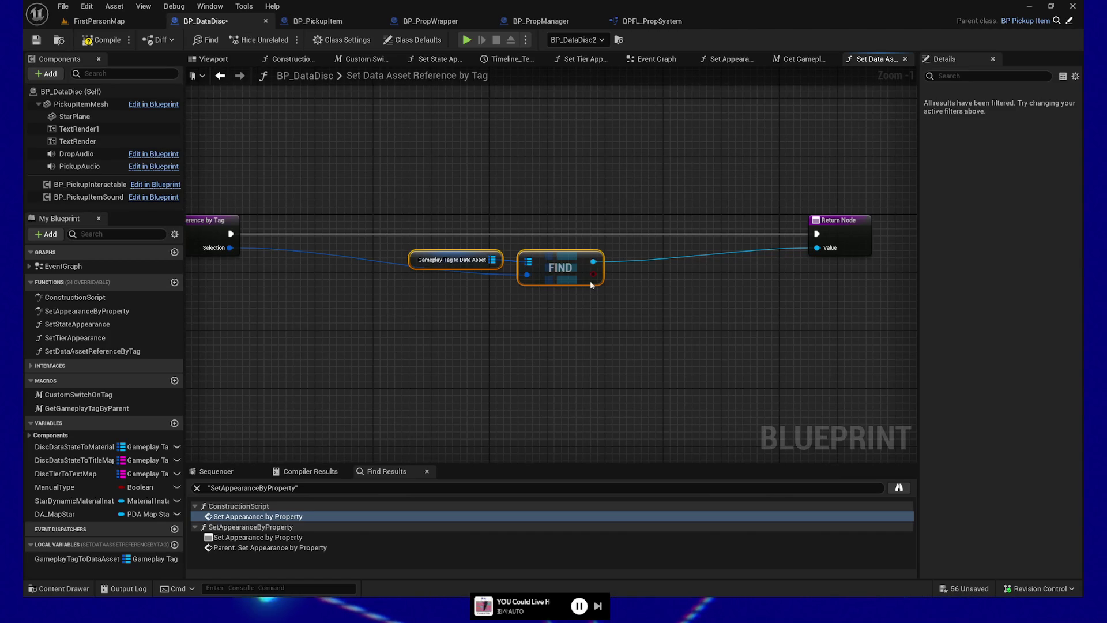
# Pull the Return Node in beside the Find node, frame the whole function, and compile
pyautogui.moveTo(455, 193)
pyautogui.mouseDown()
pyautogui.moveTo(622, 306)
pyautogui.moveTo(486, 307)
pyautogui.mouseUp()
pyautogui.click(882, 242)
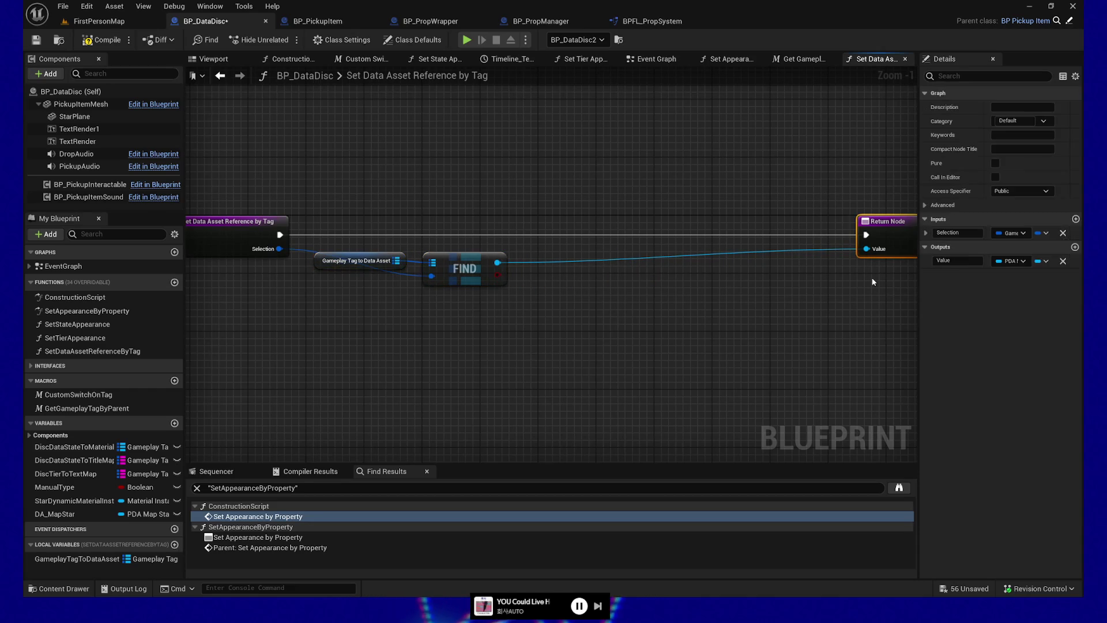
pyautogui.press('f')
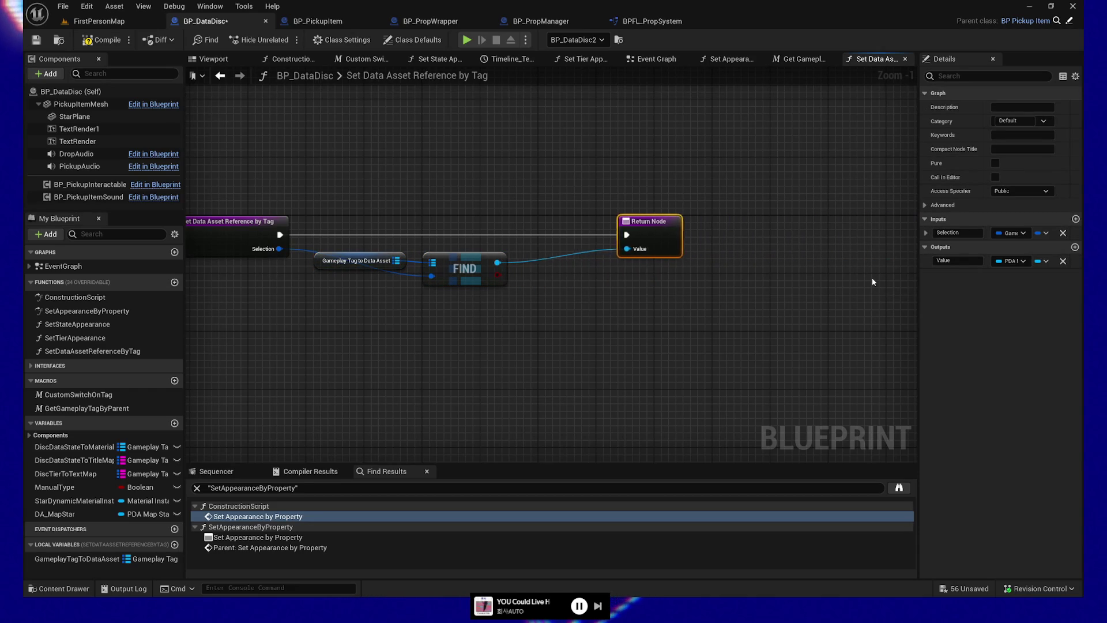
pyautogui.press('Home')
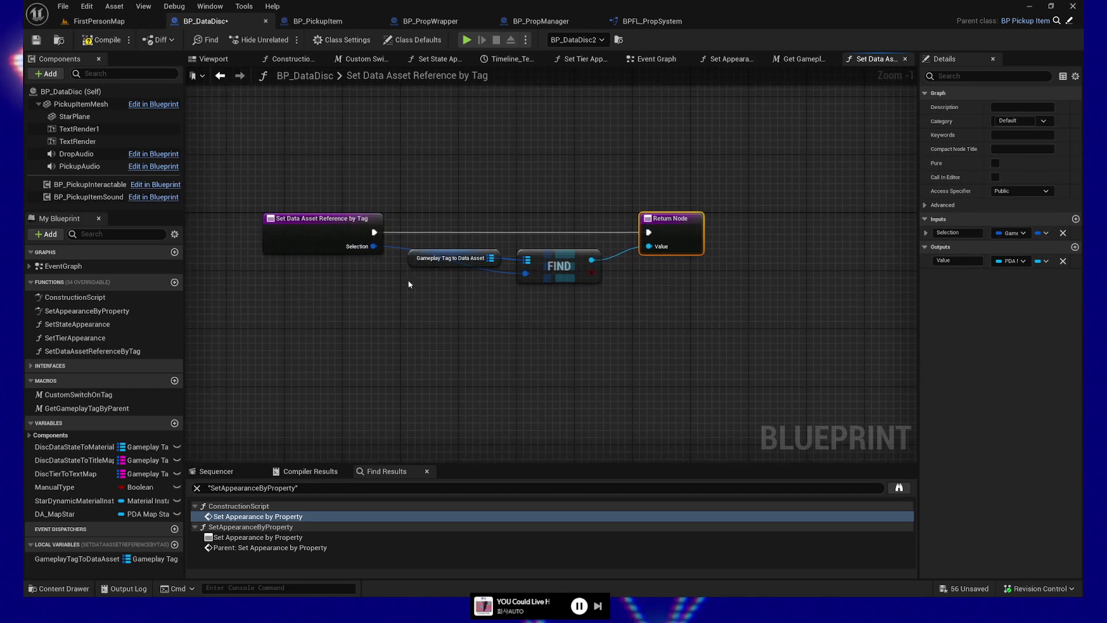
pyautogui.click(101, 41)
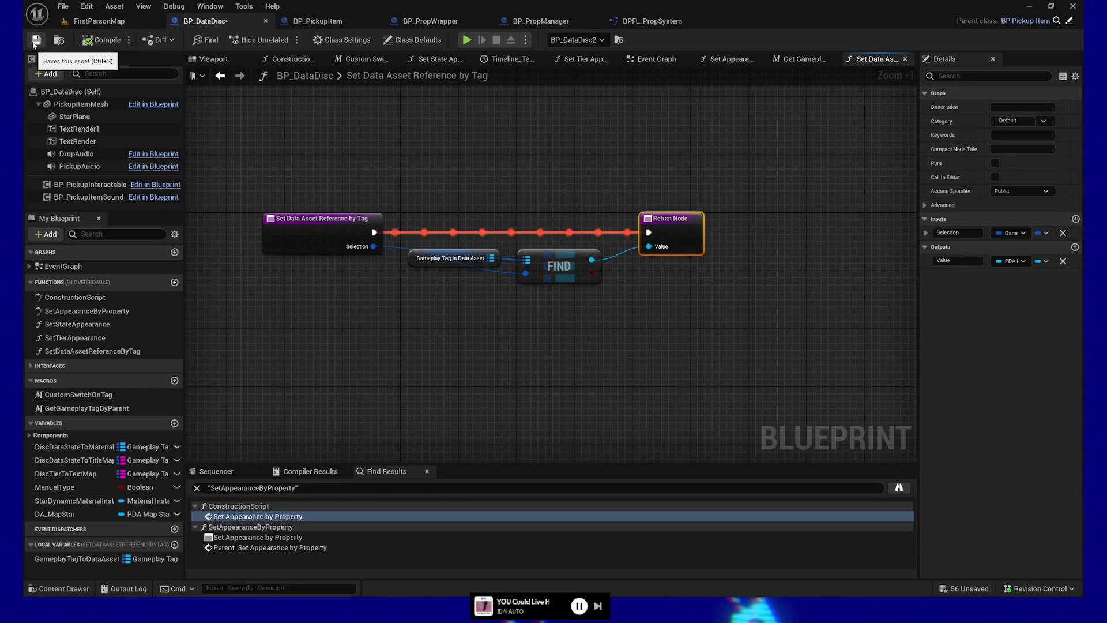
# Rename the Return Node's Value output to DataAsset and save BP_DataDisc
pyautogui.click(956, 261)
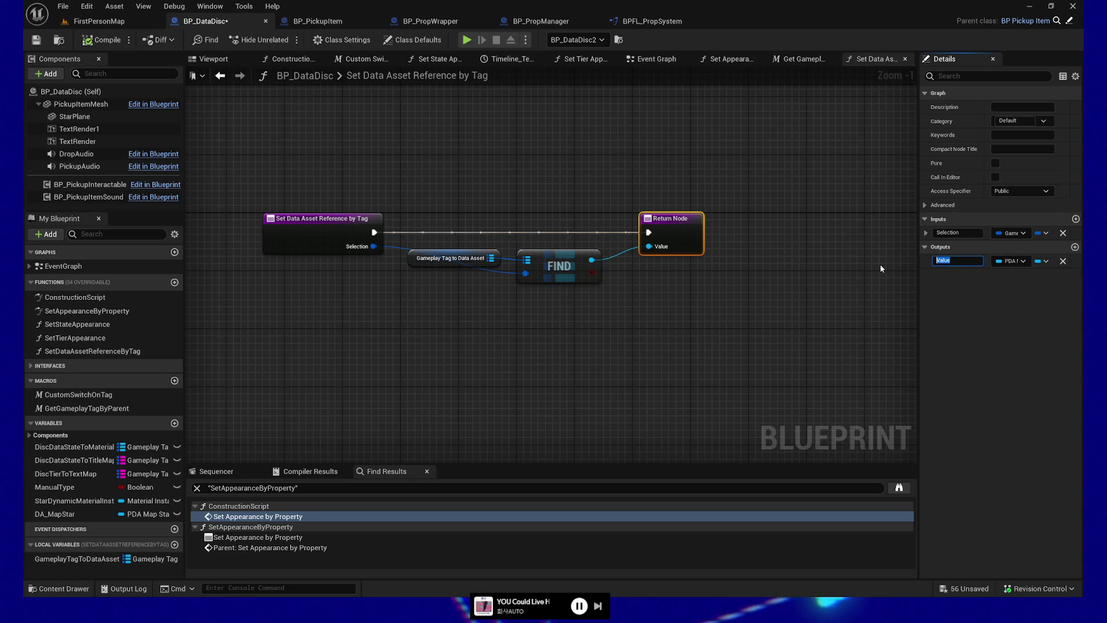
pyautogui.write('Data')
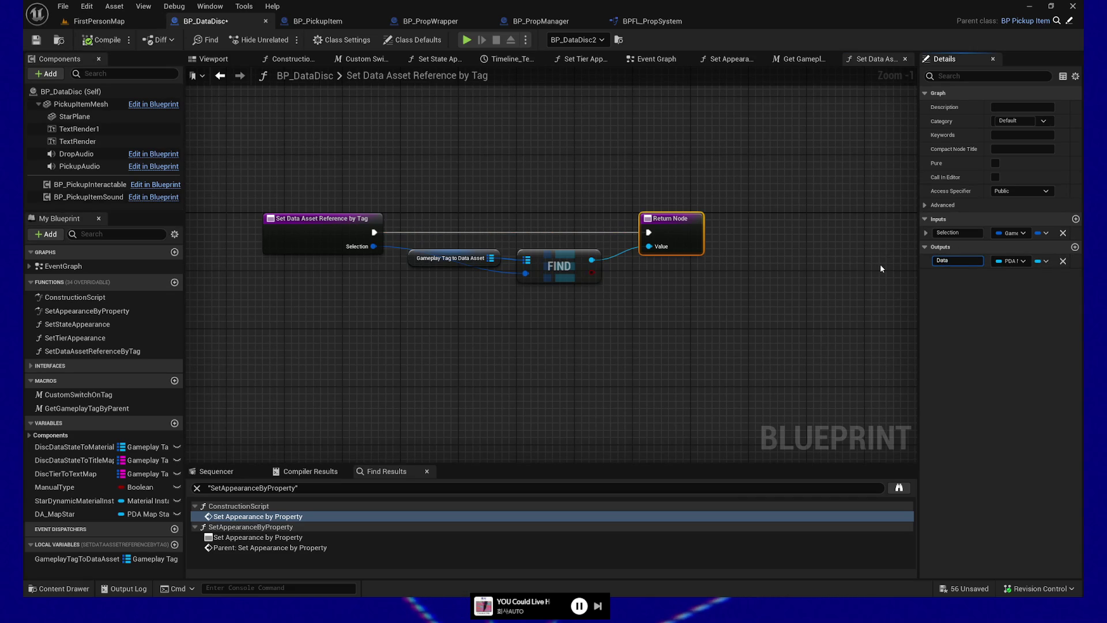
pyautogui.write('Aa')
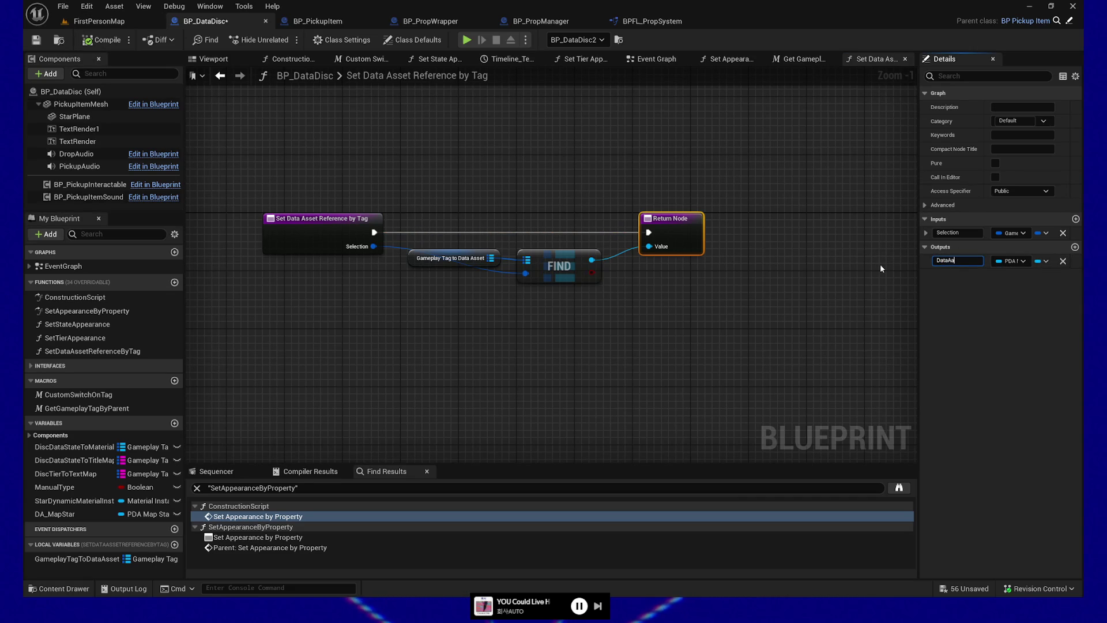
pyautogui.press('BackSpace')
pyautogui.write('sset')
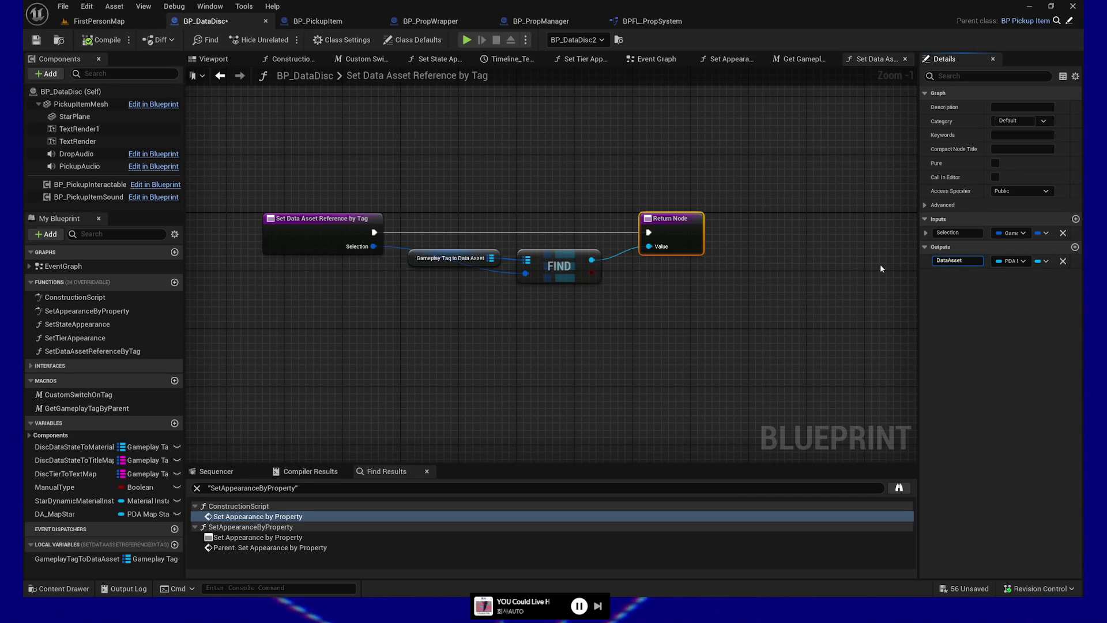
pyautogui.click(465, 350)
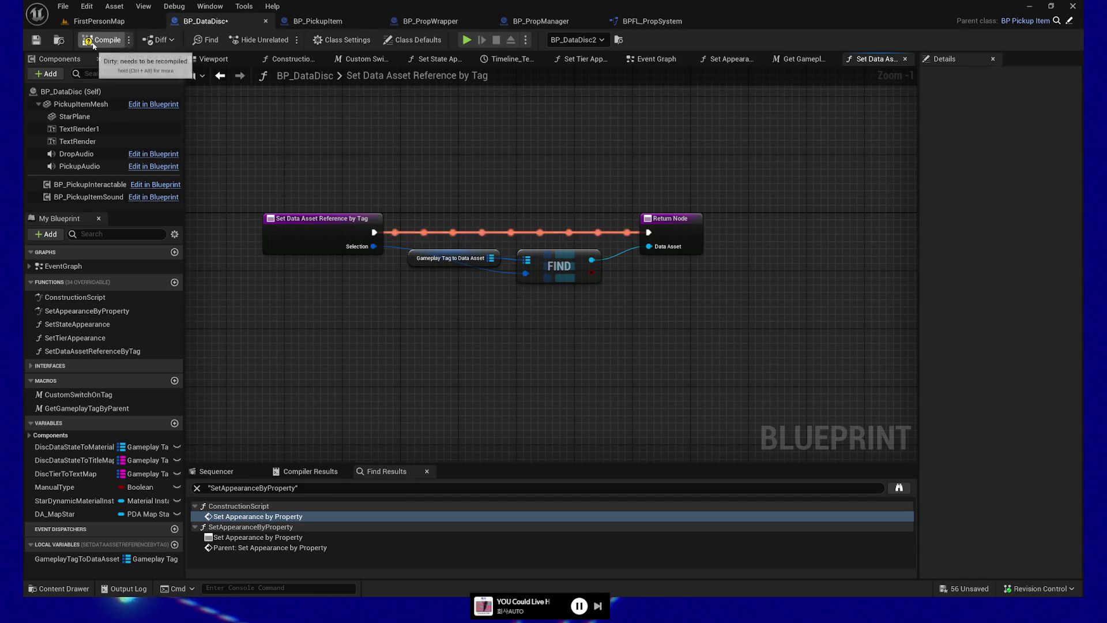
pyautogui.click(34, 42)
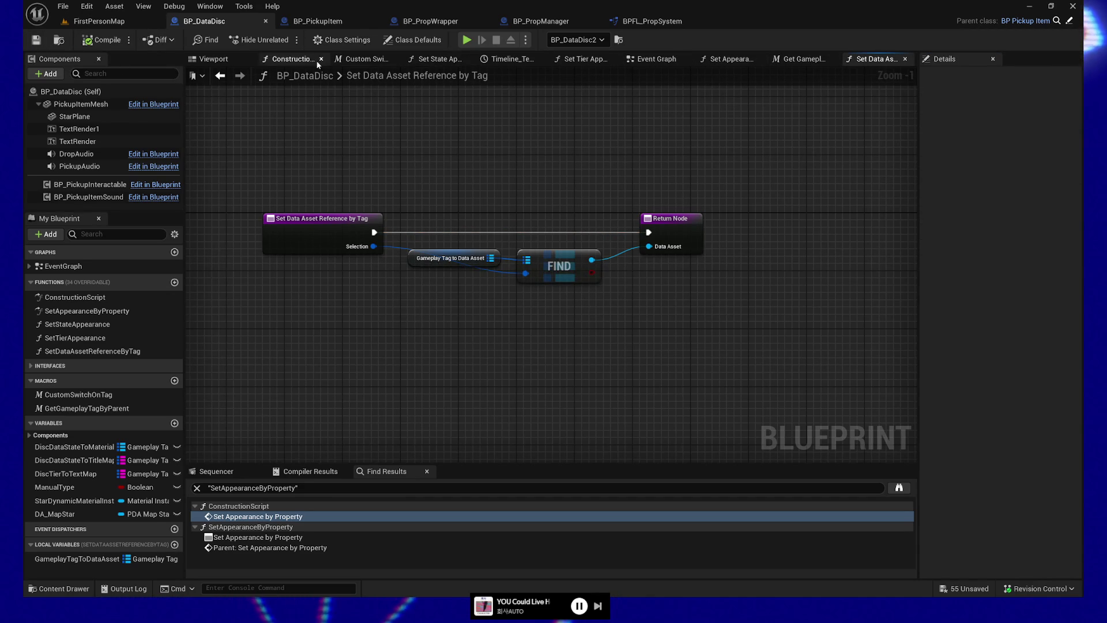
# In the Construction Script, feed the returned DataAsset into SET DA Map Star and chain its execution
pyautogui.click(291, 59)
pyautogui.moveTo(596, 304); pyautogui.dragTo(641, 333)
pyautogui.moveTo(603, 295)
pyautogui.mouseDown()
pyautogui.moveTo(640, 318)
pyautogui.moveTo(650, 291)
pyautogui.mouseUp()
# Delete the Set Tier Appearance node
pyautogui.scroll(-1, 682, 346)
pyautogui.moveTo(681, 346); pyautogui.dragTo(358, 319)
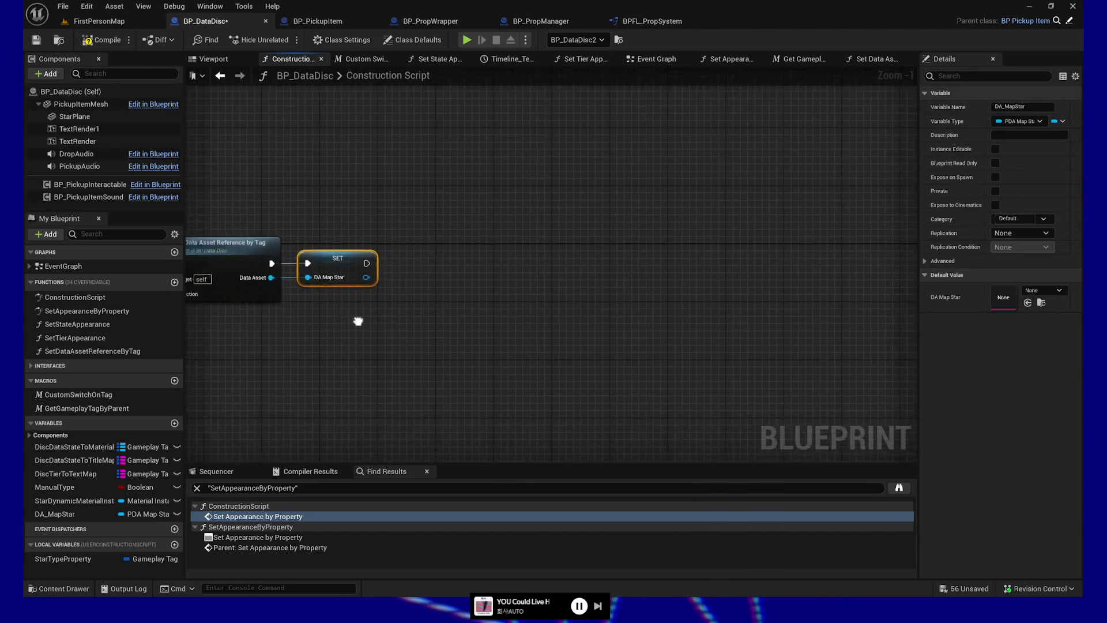
pyautogui.scroll(-1, 454, 321)
pyautogui.moveTo(807, 312); pyautogui.dragTo(326, 311)
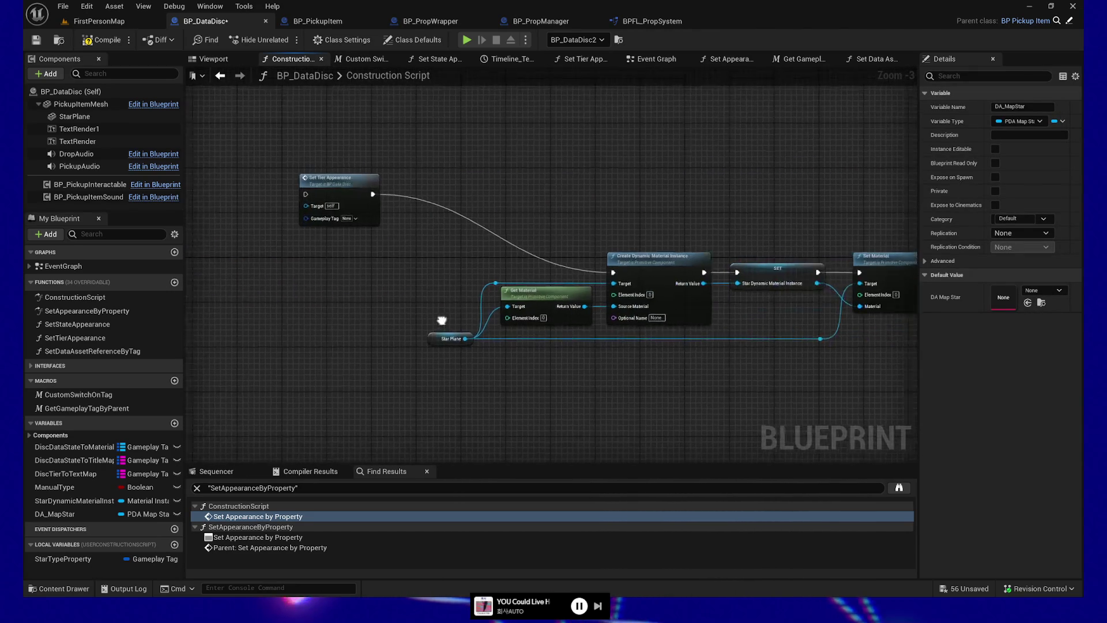
pyautogui.moveTo(289, 153); pyautogui.dragTo(421, 248)
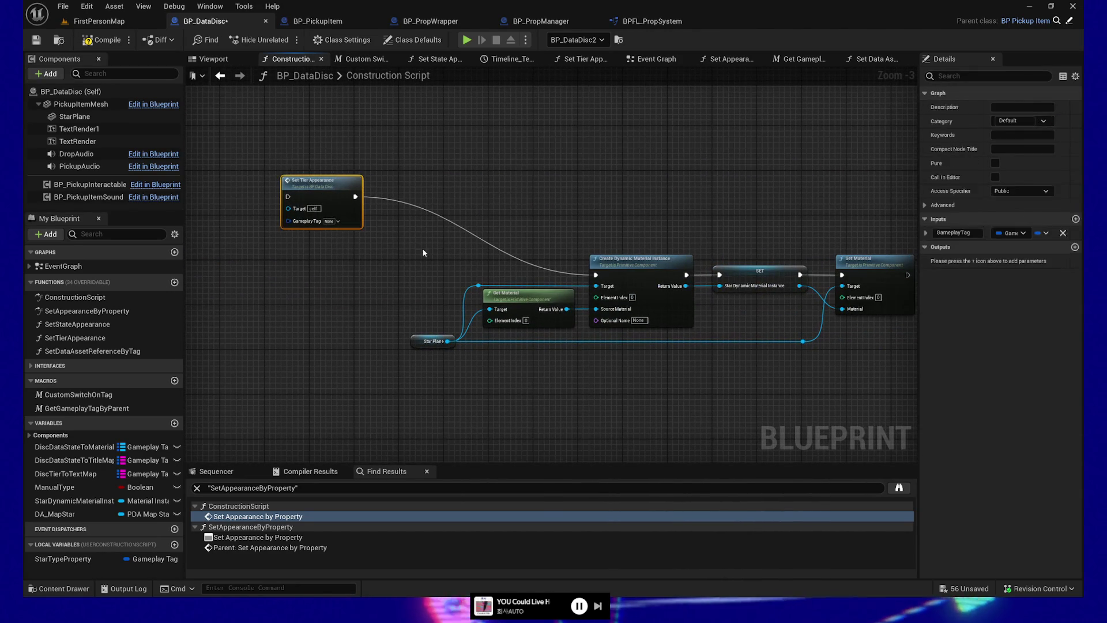
pyautogui.press('Delete')
# Chain SET into Create Dynamic Material Instance and Set Material into Parent: Construction Script
pyautogui.scroll(-2, 422, 248)
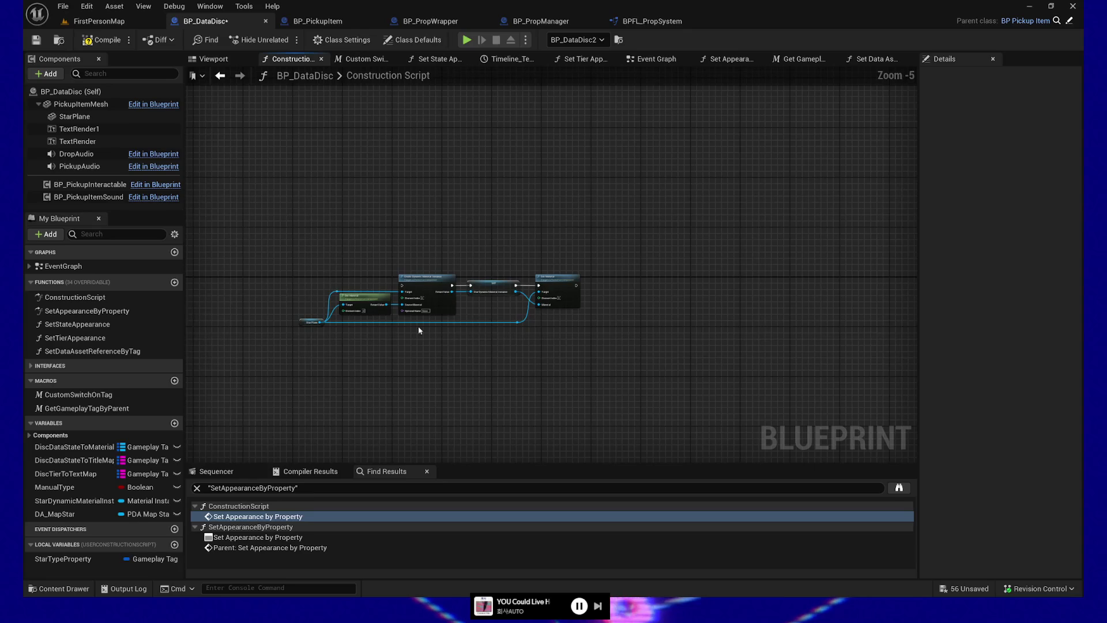
pyautogui.moveTo(417, 326); pyautogui.dragTo(581, 272)
pyautogui.moveTo(432, 367); pyautogui.dragTo(853, 367)
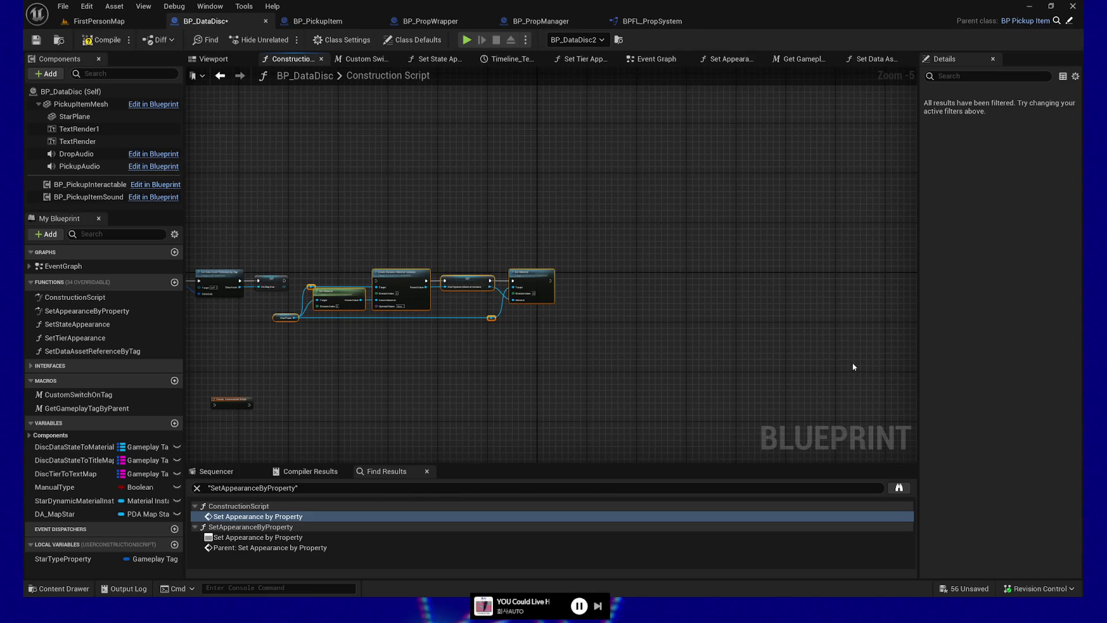
pyautogui.scroll(1, 347, 377)
pyautogui.moveTo(319, 403)
pyautogui.mouseDown()
pyautogui.moveTo(709, 291)
pyautogui.moveTo(848, 229)
pyautogui.mouseUp()
pyautogui.moveTo(748, 244)
pyautogui.mouseDown()
pyautogui.moveTo(843, 237)
pyautogui.moveTo(830, 245)
pyautogui.mouseUp()
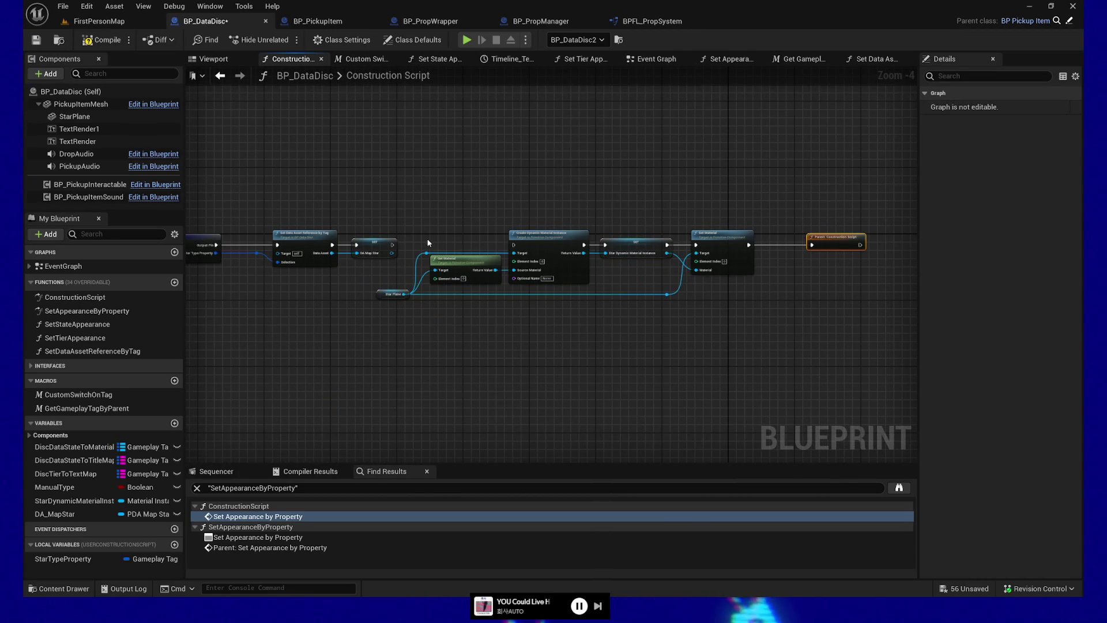
pyautogui.moveTo(393, 245); pyautogui.dragTo(513, 244)
pyautogui.moveTo(475, 365)
pyautogui.mouseDown()
pyautogui.moveTo(682, 364)
pyautogui.moveTo(535, 359)
pyautogui.mouseUp()
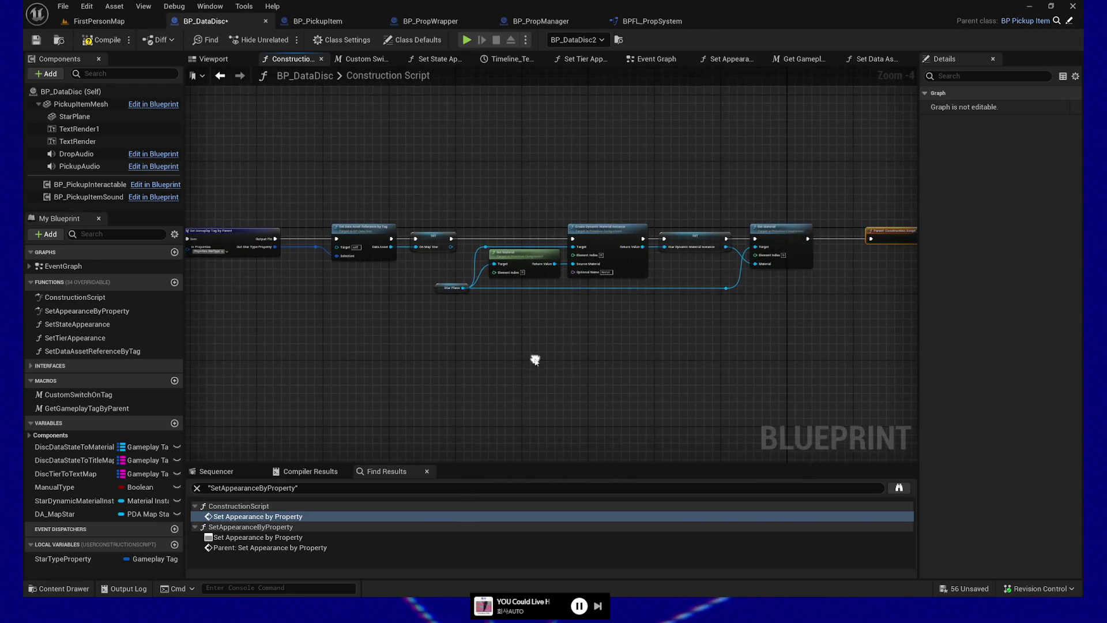
# Compile and save the blueprint, then select the Set Data Asset Reference by Tag node
pyautogui.click(104, 40)
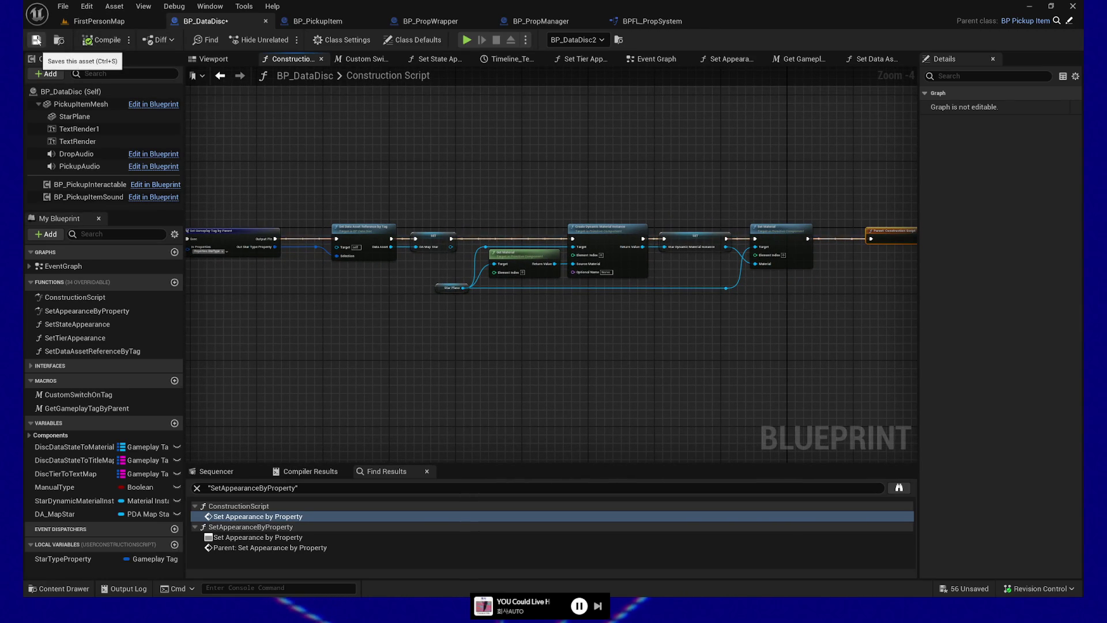
pyautogui.click(36, 40)
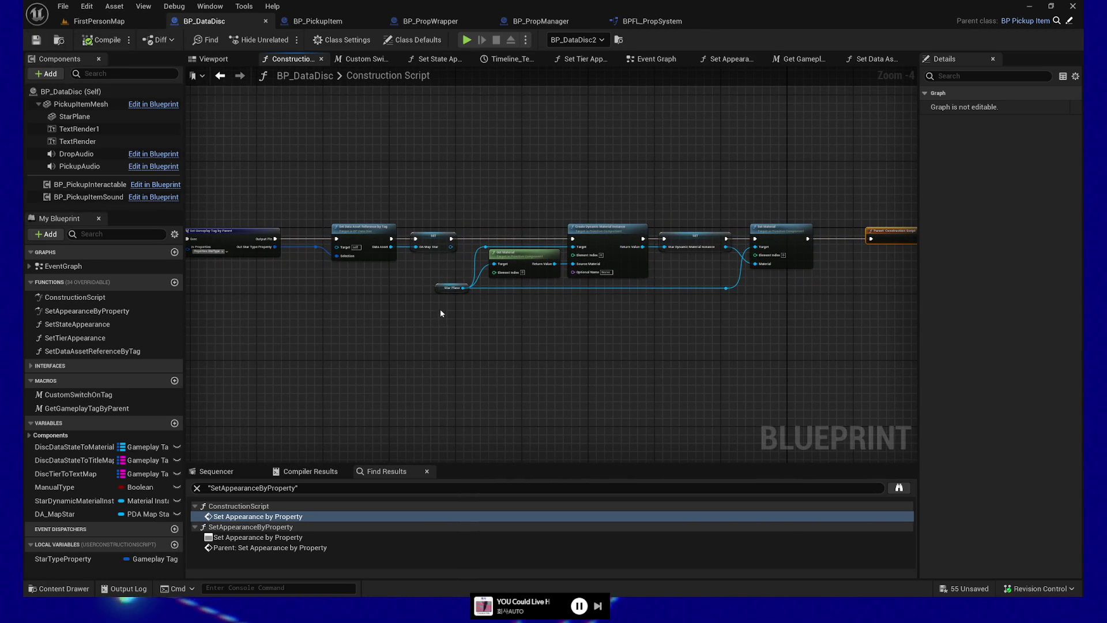
pyautogui.scroll(3, 441, 313)
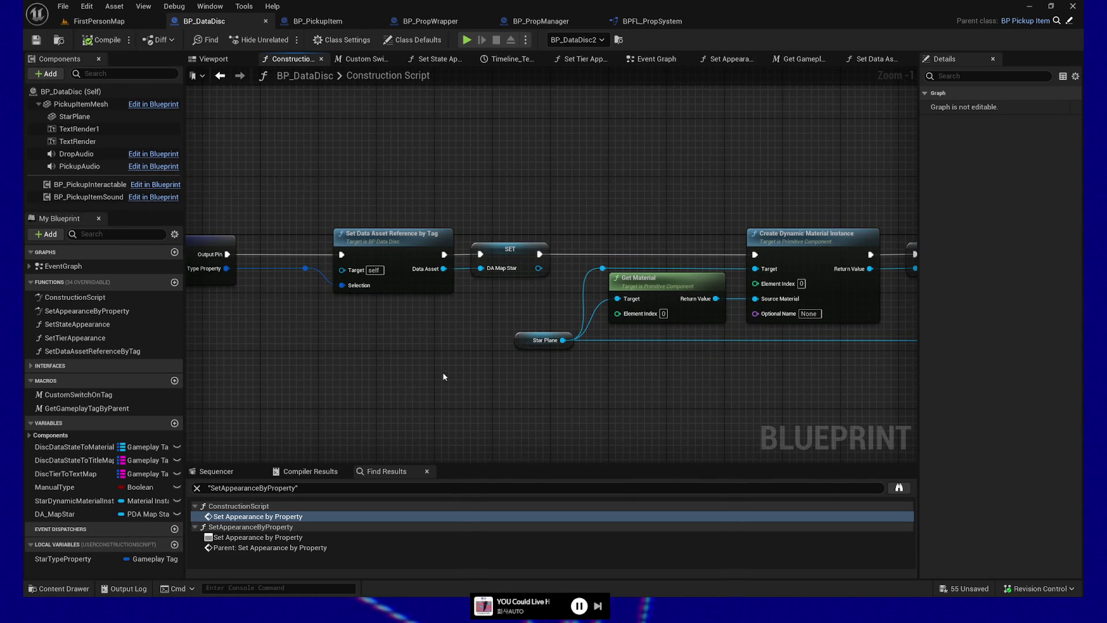
pyautogui.click(398, 277)
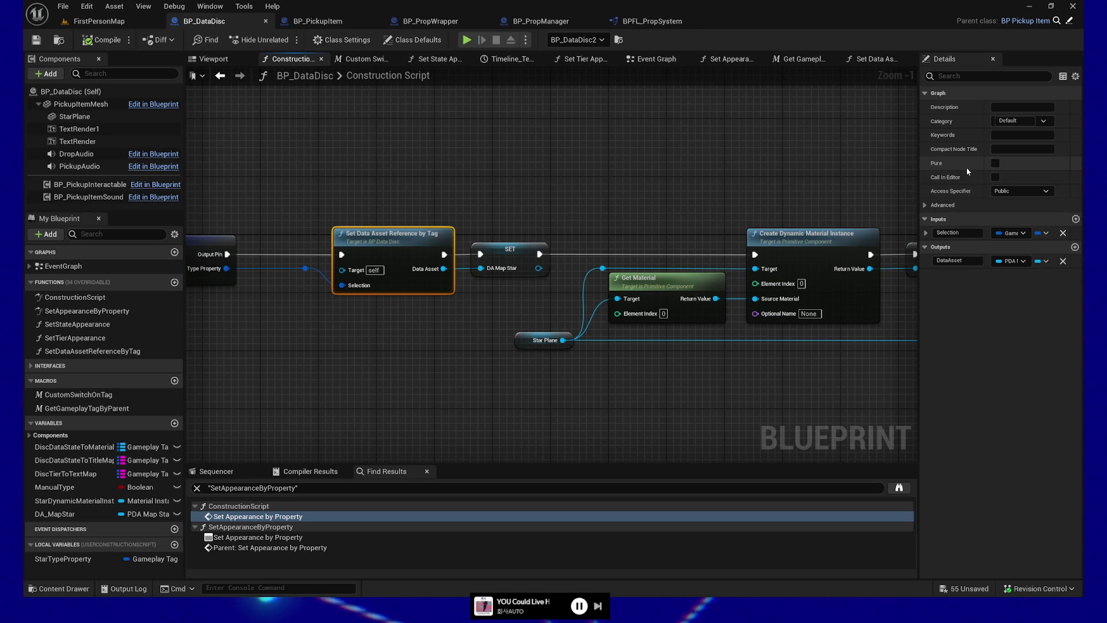
# Tick Pure and, under Advanced, Const for Set Data Asset Reference by Tag, repositioning its node
pyautogui.click(996, 165)
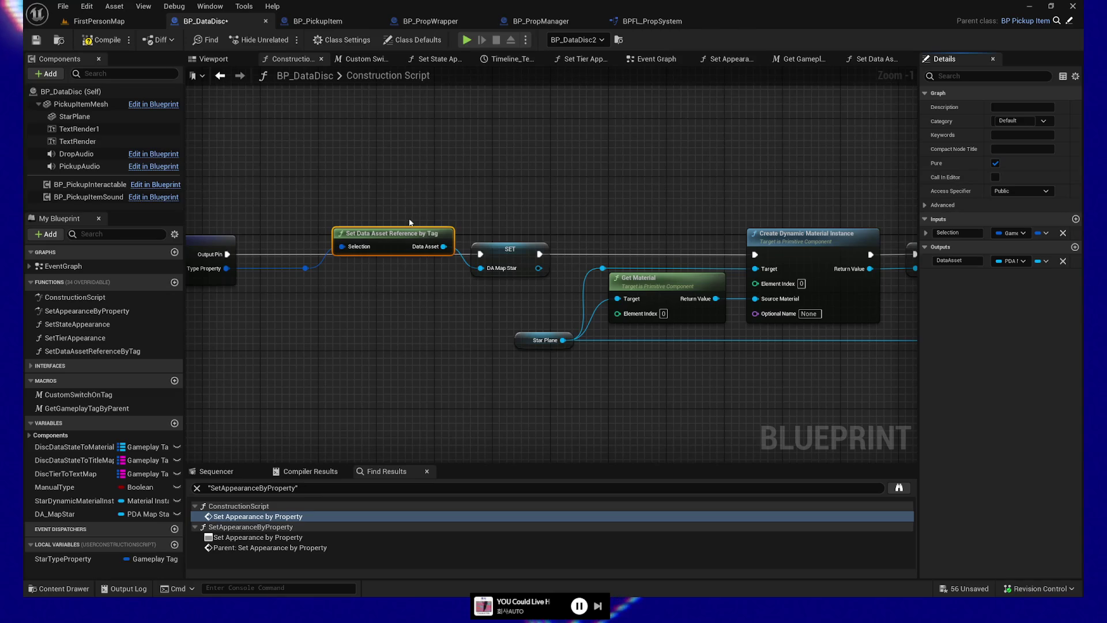
pyautogui.moveTo(396, 239); pyautogui.dragTo(396, 276)
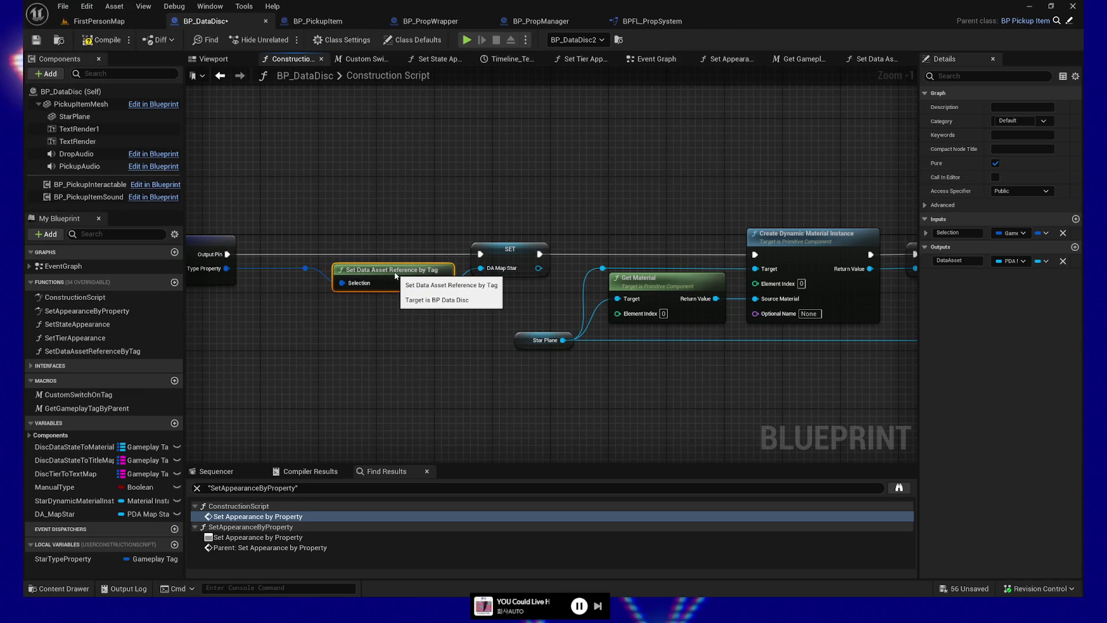
pyautogui.moveTo(403, 349); pyautogui.dragTo(445, 351)
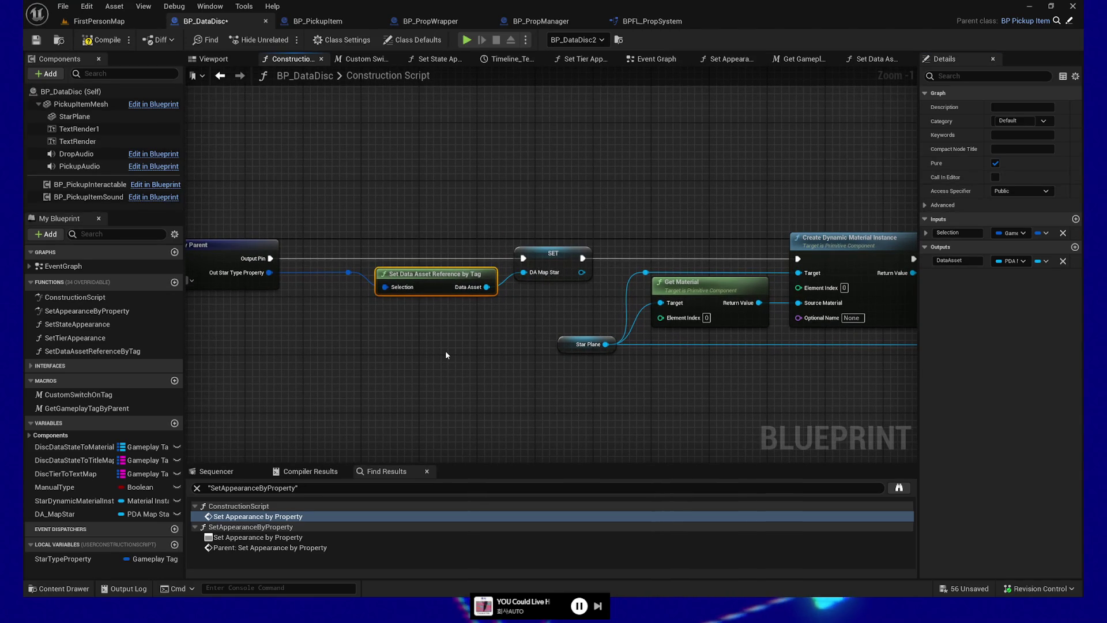
pyautogui.click(938, 205)
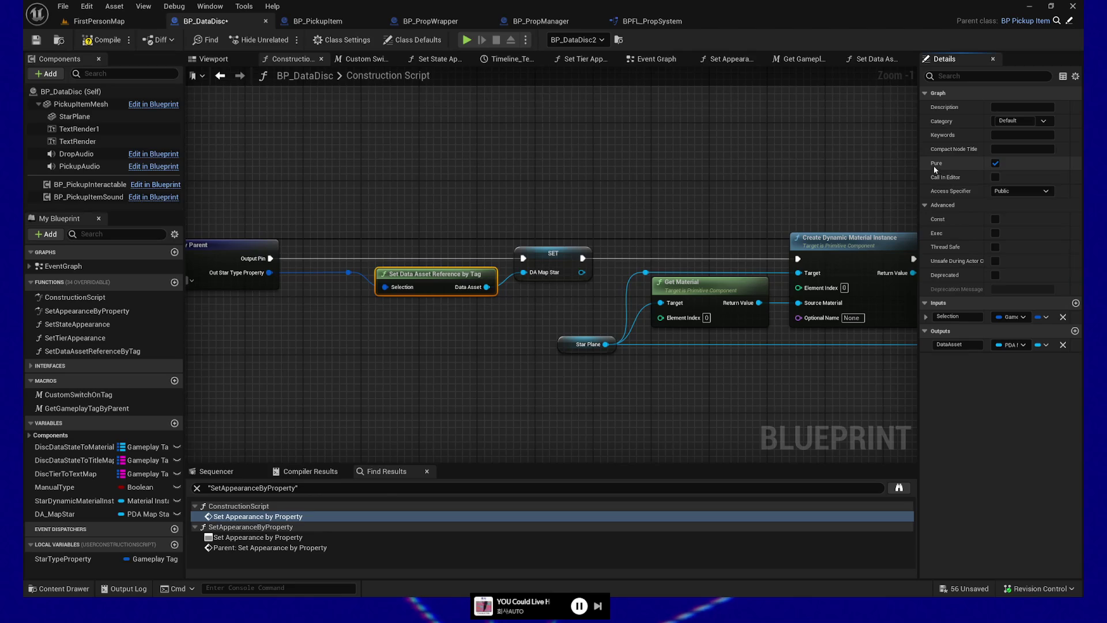
pyautogui.click(995, 220)
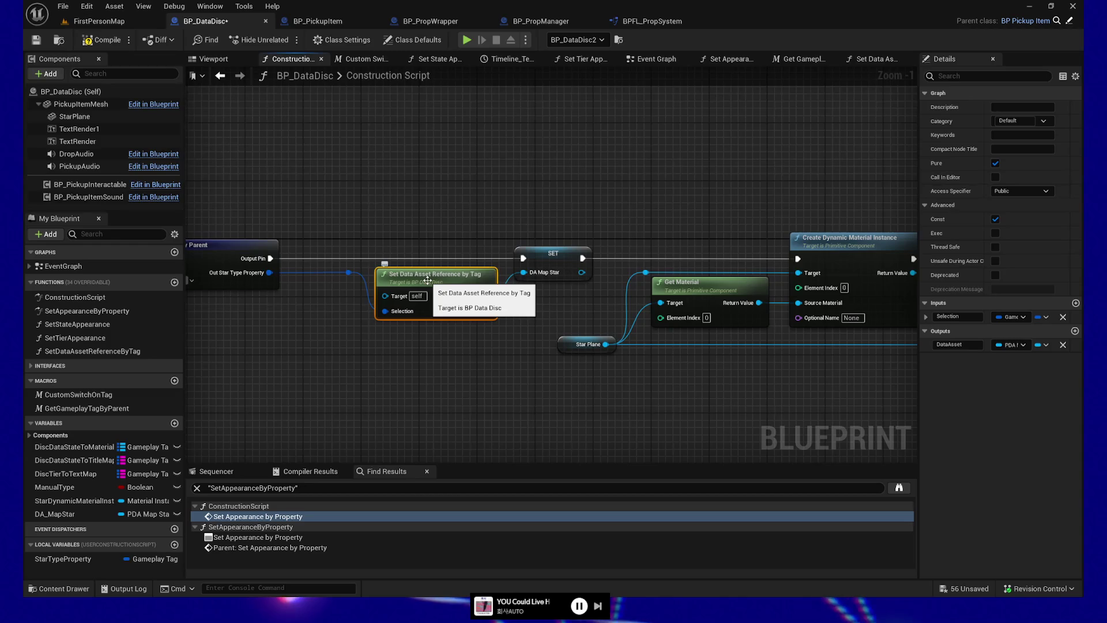
pyautogui.moveTo(427, 280); pyautogui.dragTo(435, 280)
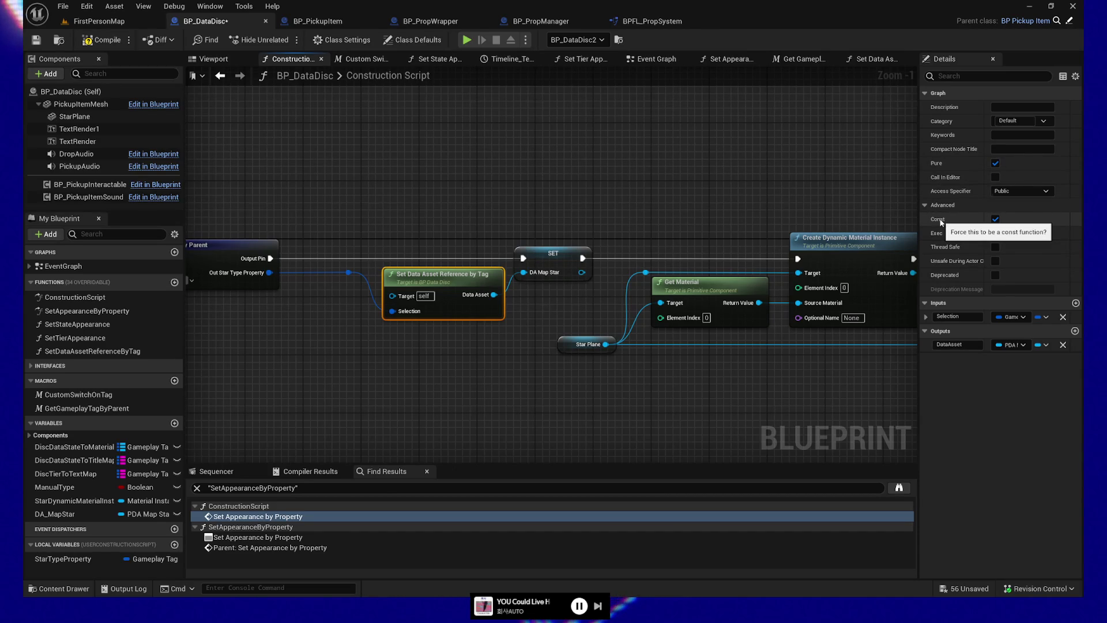
pyautogui.moveTo(459, 361); pyautogui.dragTo(759, 350)
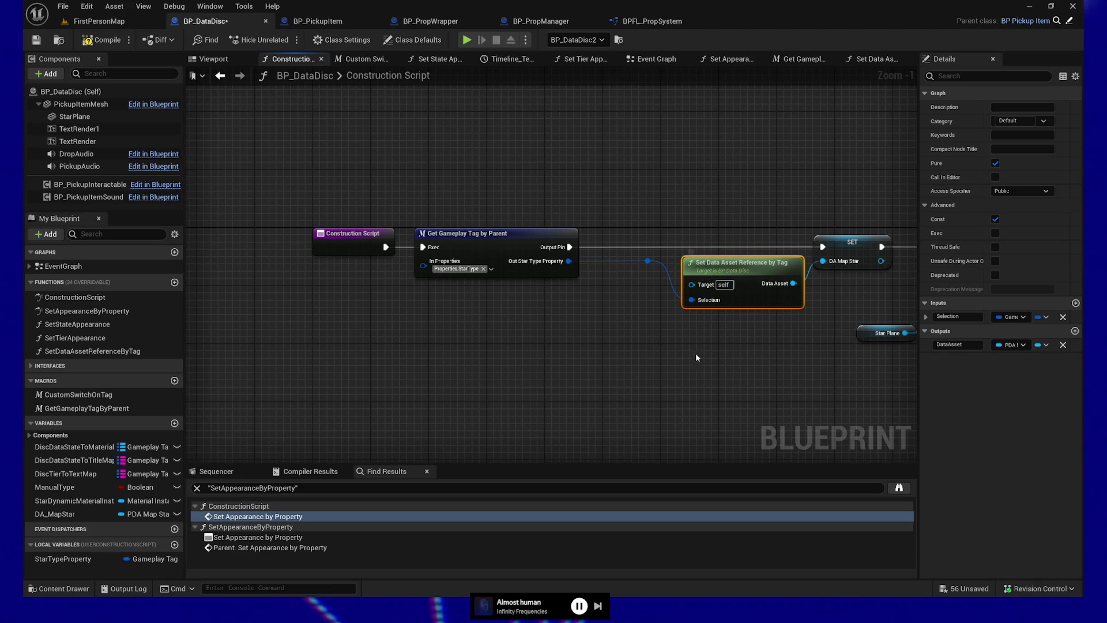
pyautogui.moveTo(730, 366); pyautogui.dragTo(614, 339)
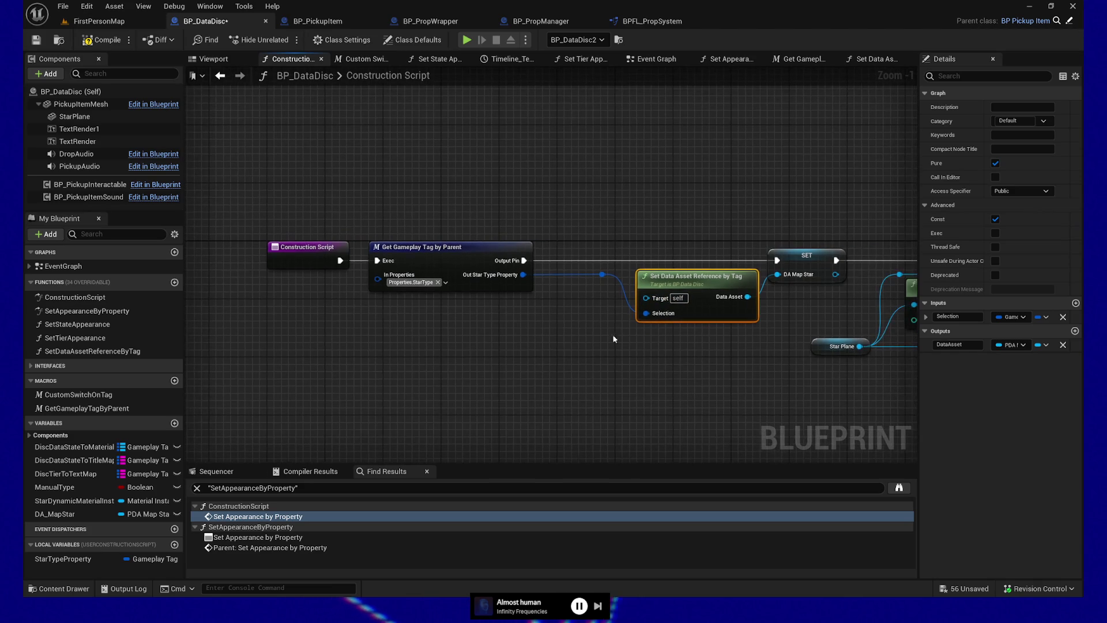
pyautogui.click(602, 274)
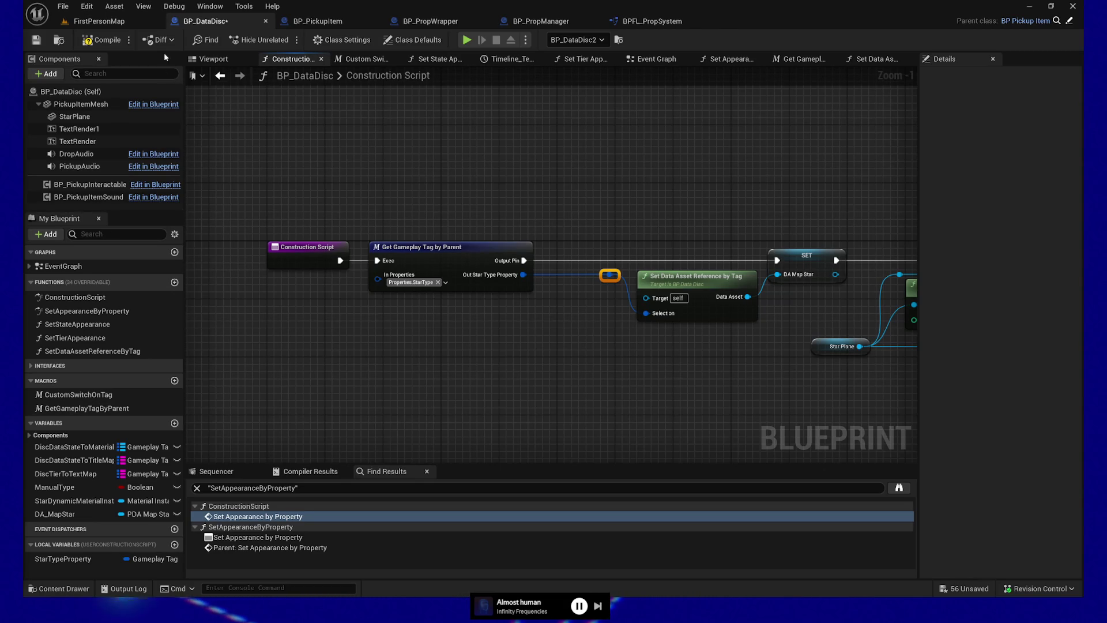
# Compile, then shift the reroute, Set Data Asset Reference by Tag and SET nodes left twice
pyautogui.click(110, 46)
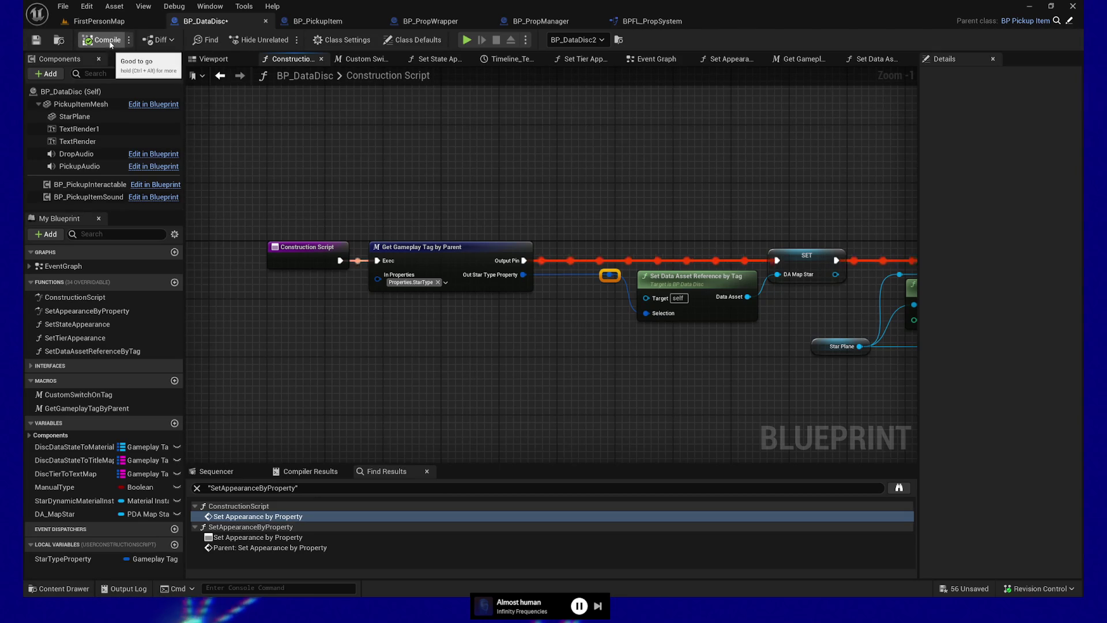
pyautogui.scroll(-1, 517, 174)
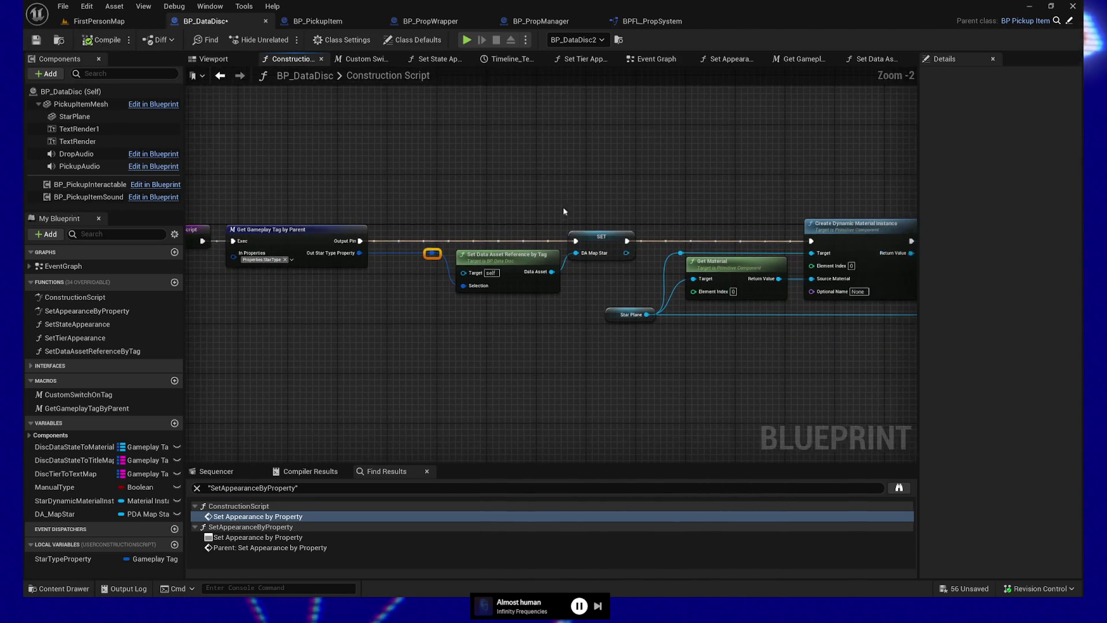
pyautogui.moveTo(416, 197); pyautogui.dragTo(600, 301)
pyautogui.press('Left')
pyautogui.press('Left')
pyautogui.press('Left')
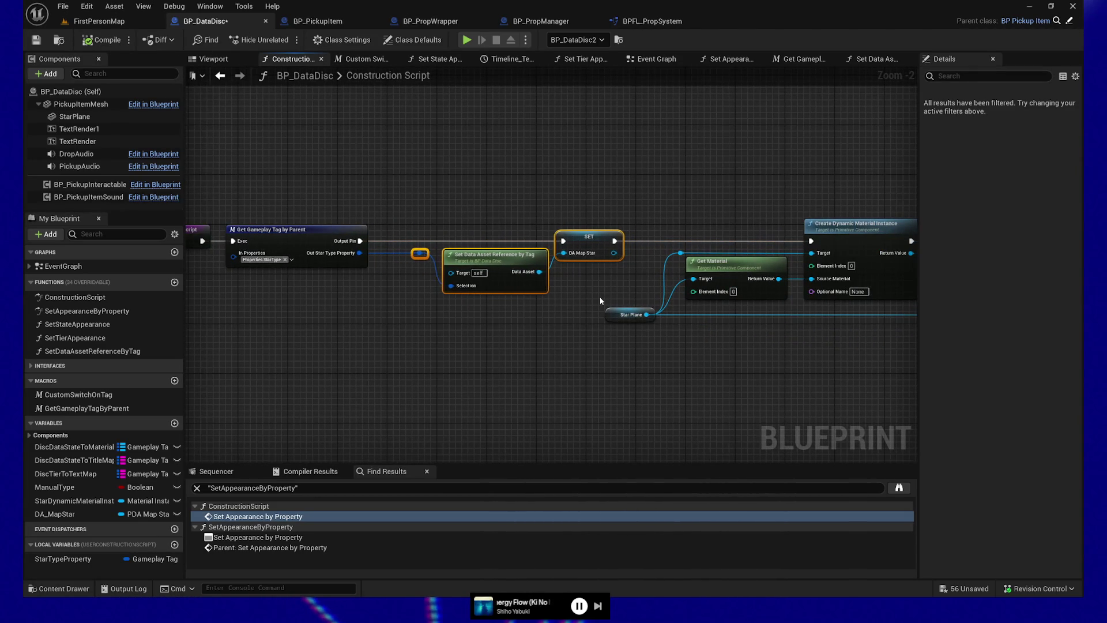
pyautogui.moveTo(408, 200)
pyautogui.mouseDown()
pyautogui.moveTo(388, 233)
pyautogui.moveTo(514, 326)
pyautogui.moveTo(558, 331)
pyautogui.mouseUp()
pyautogui.press('Left')
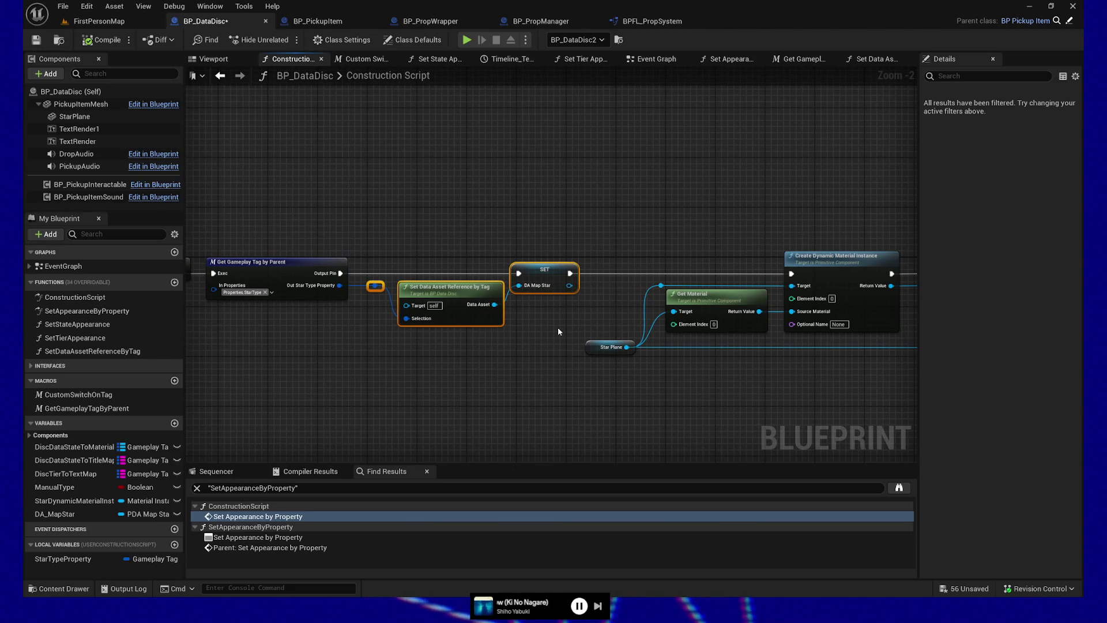
pyautogui.moveTo(441, 396); pyautogui.dragTo(416, 378)
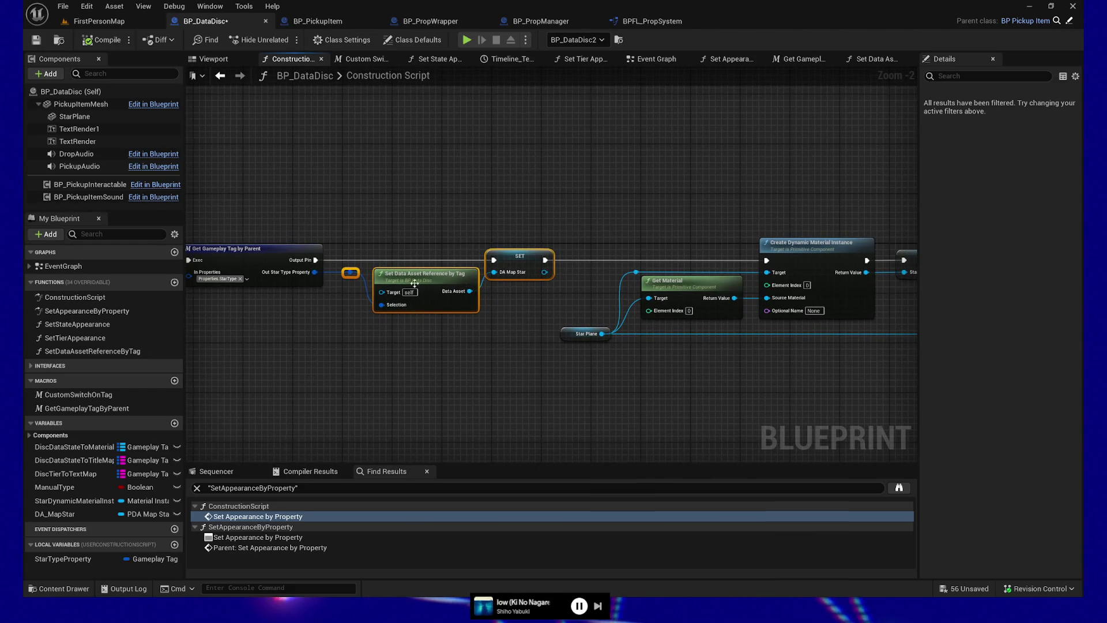
pyautogui.click(458, 283)
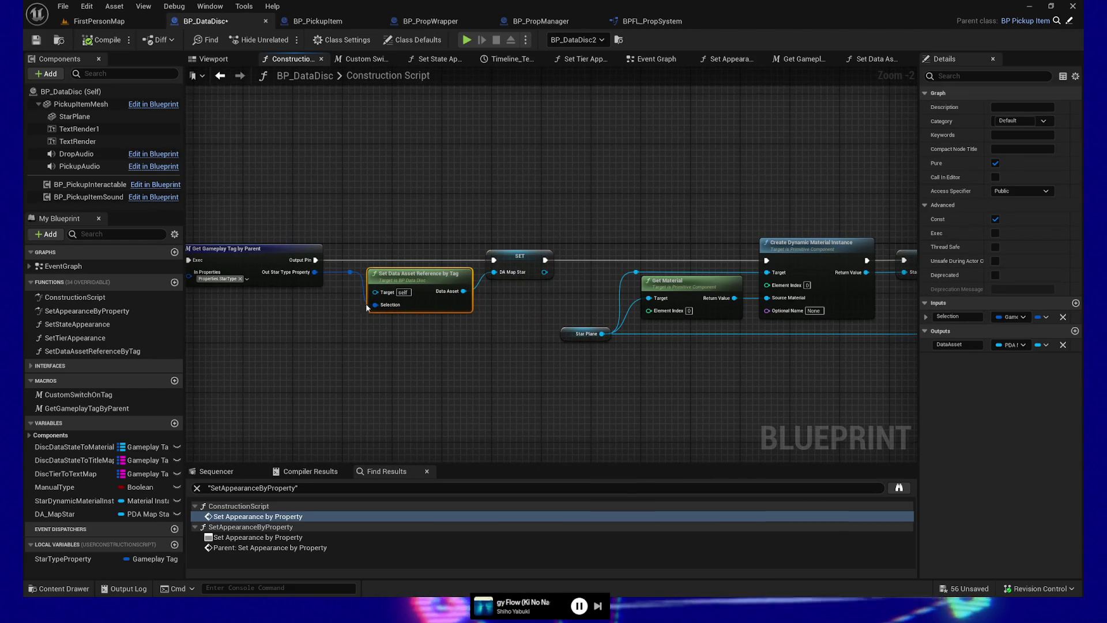
pyautogui.click(353, 263)
pyautogui.moveTo(411, 361); pyautogui.dragTo(425, 379)
pyautogui.scroll(1, 424, 378)
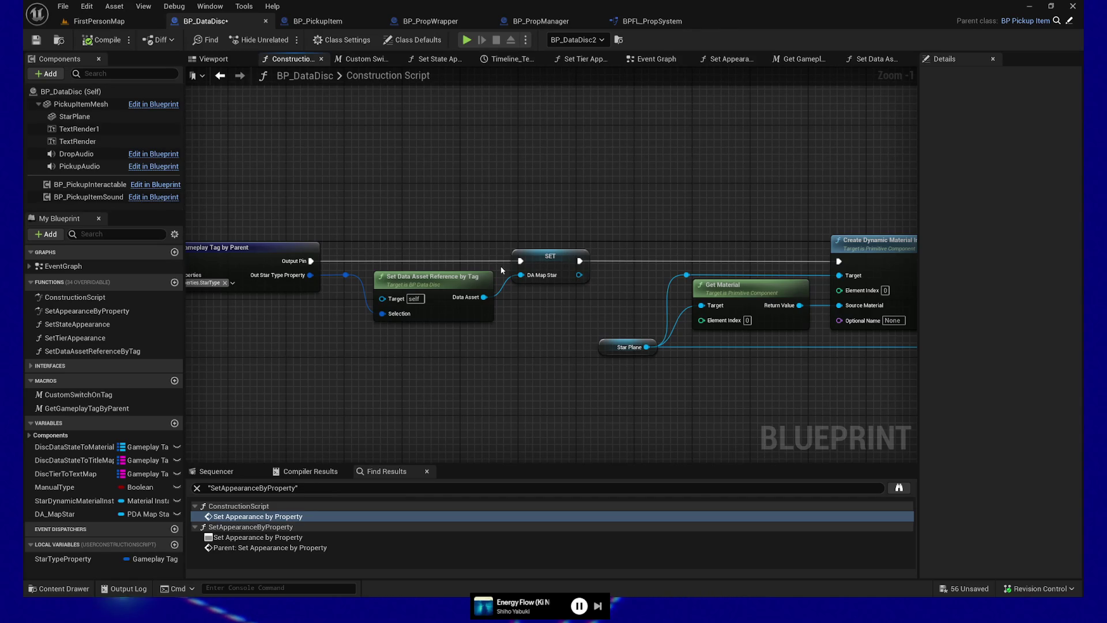
pyautogui.moveTo(576, 347); pyautogui.dragTo(354, 319)
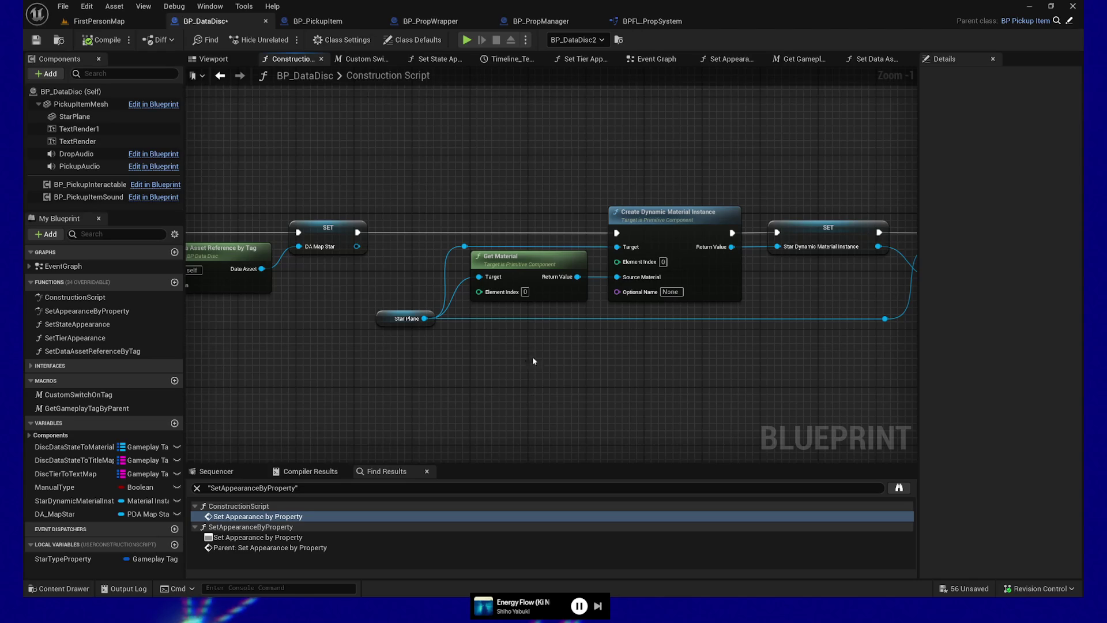
pyautogui.moveTo(595, 358); pyautogui.dragTo(569, 361)
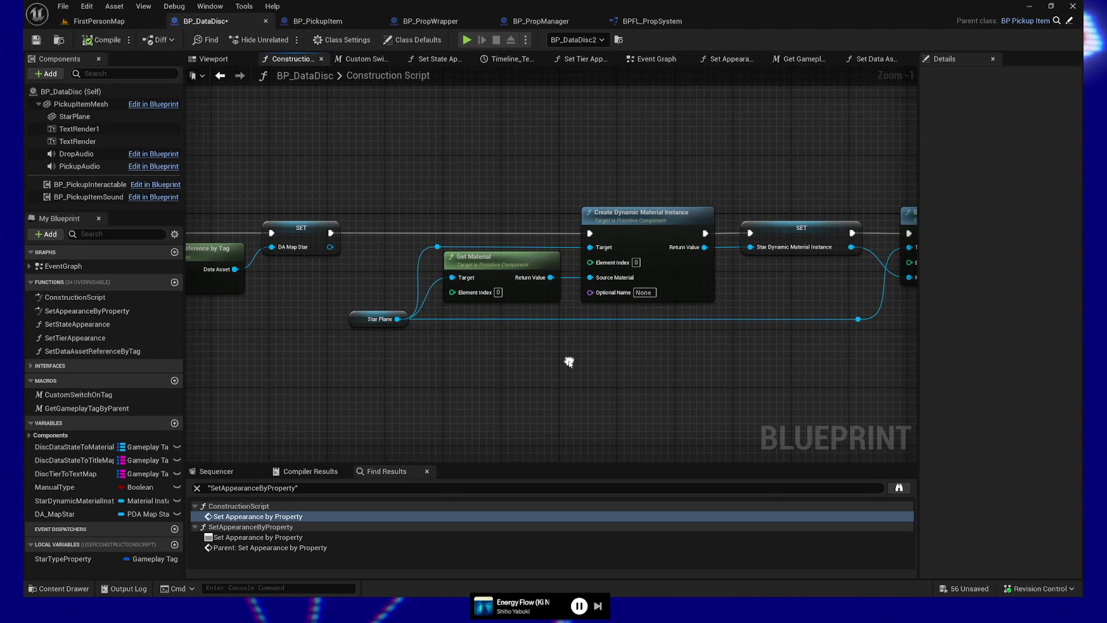
pyautogui.click(479, 262)
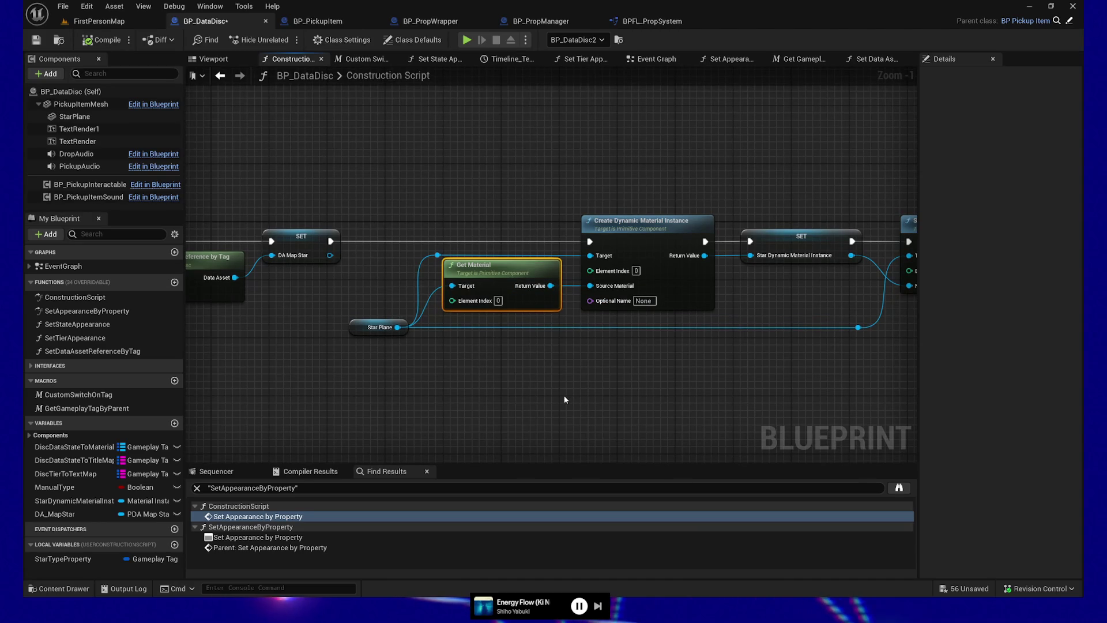
pyautogui.moveTo(491, 390); pyautogui.dragTo(612, 384)
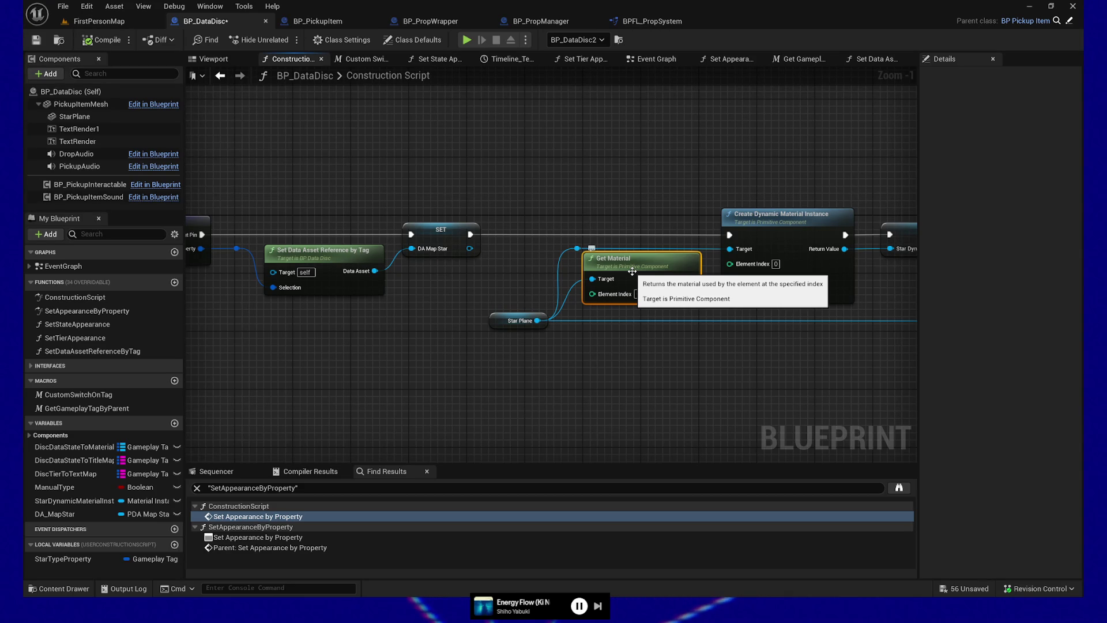
pyautogui.click(458, 245)
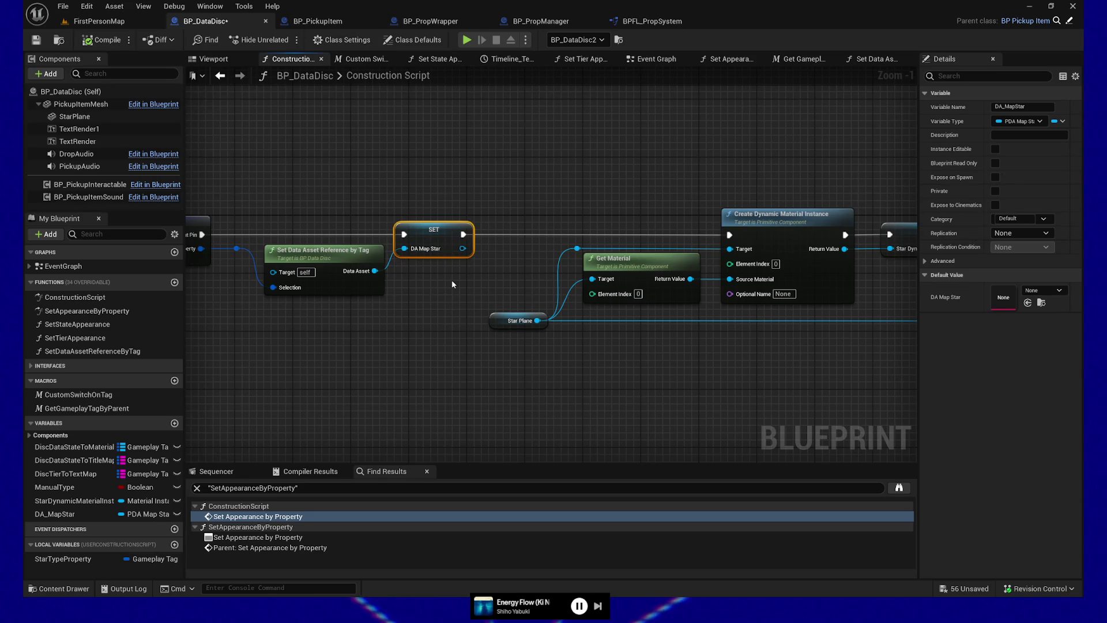
pyautogui.click(337, 288)
pyautogui.moveTo(495, 387); pyautogui.dragTo(224, 388)
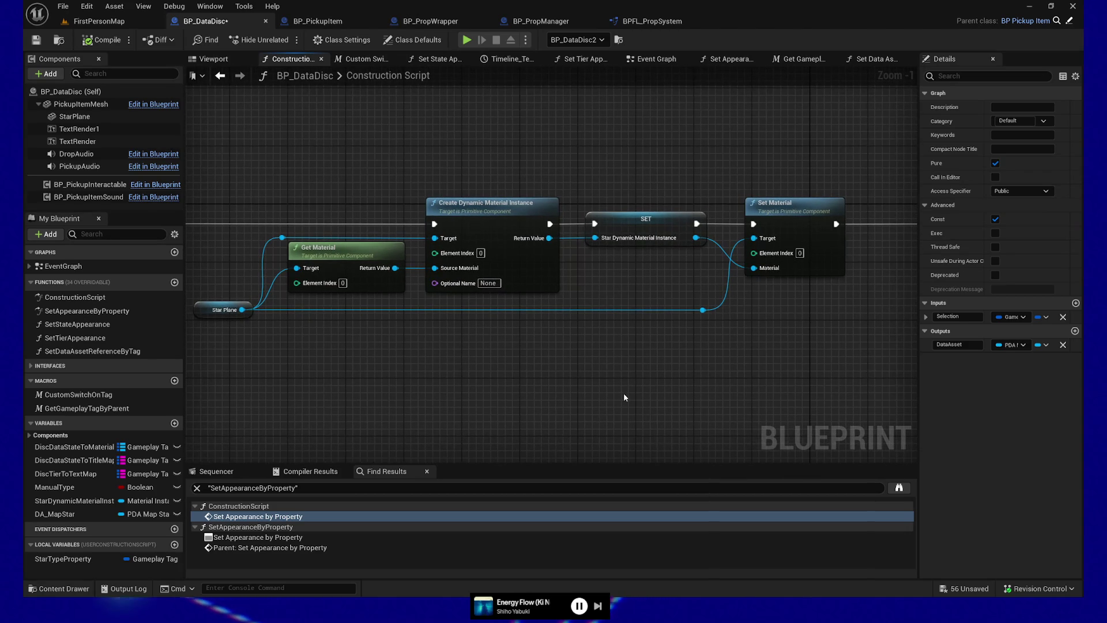
# Marquee-select Get Material, Create Dynamic Material Instance, SET and Set Material, excluding Star Plane
pyautogui.rightClick(654, 379)
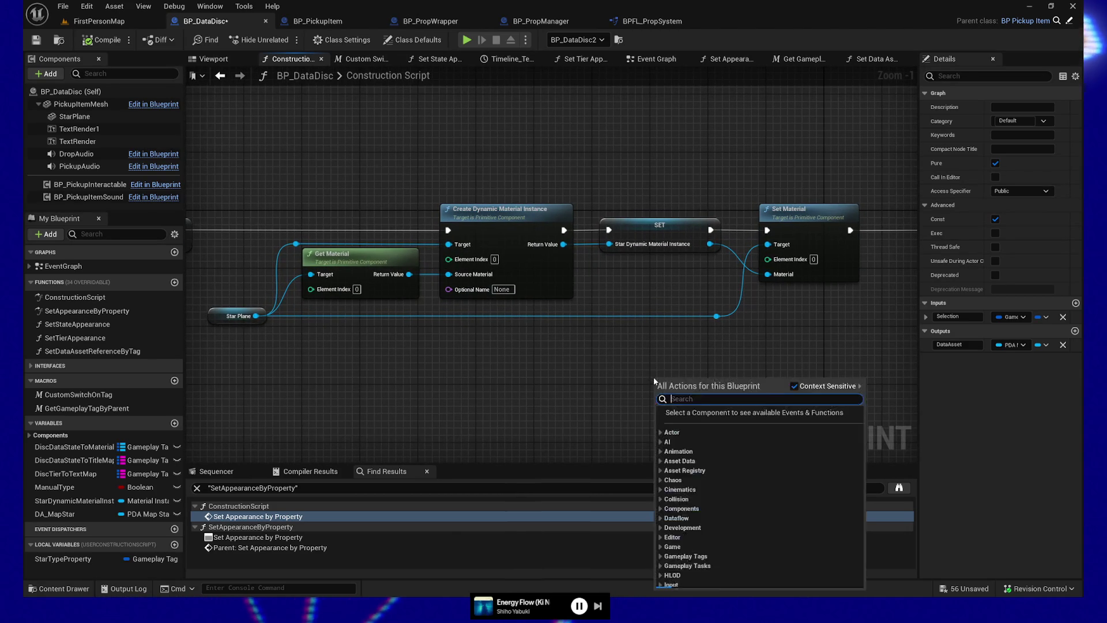
pyautogui.click(595, 380)
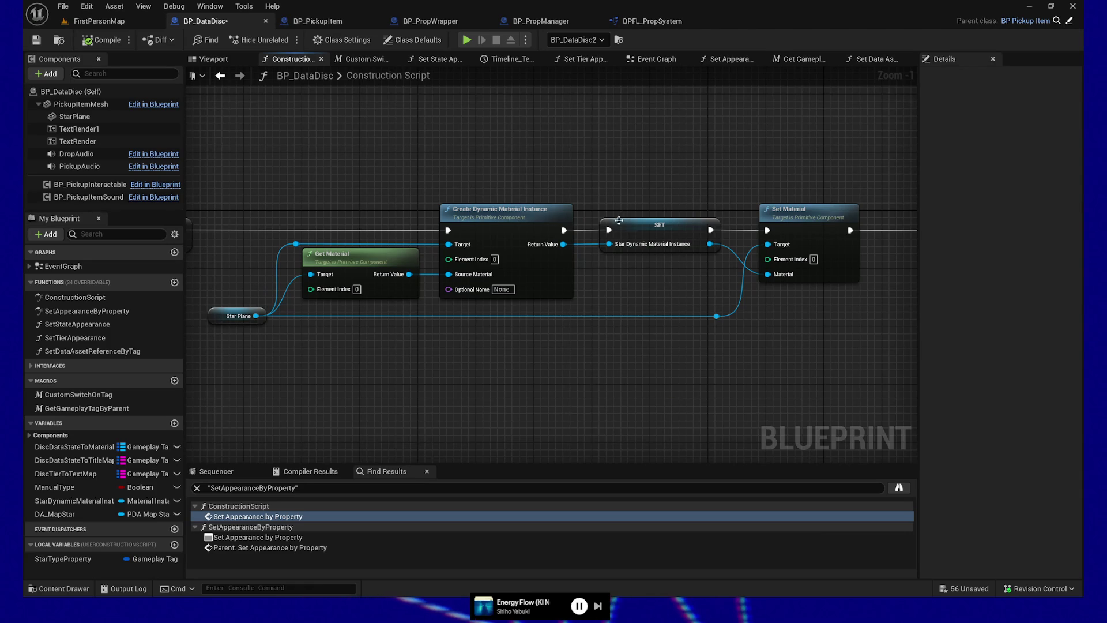
pyautogui.moveTo(256, 197)
pyautogui.mouseDown()
pyautogui.moveTo(526, 309)
pyautogui.moveTo(832, 375)
pyautogui.mouseUp()
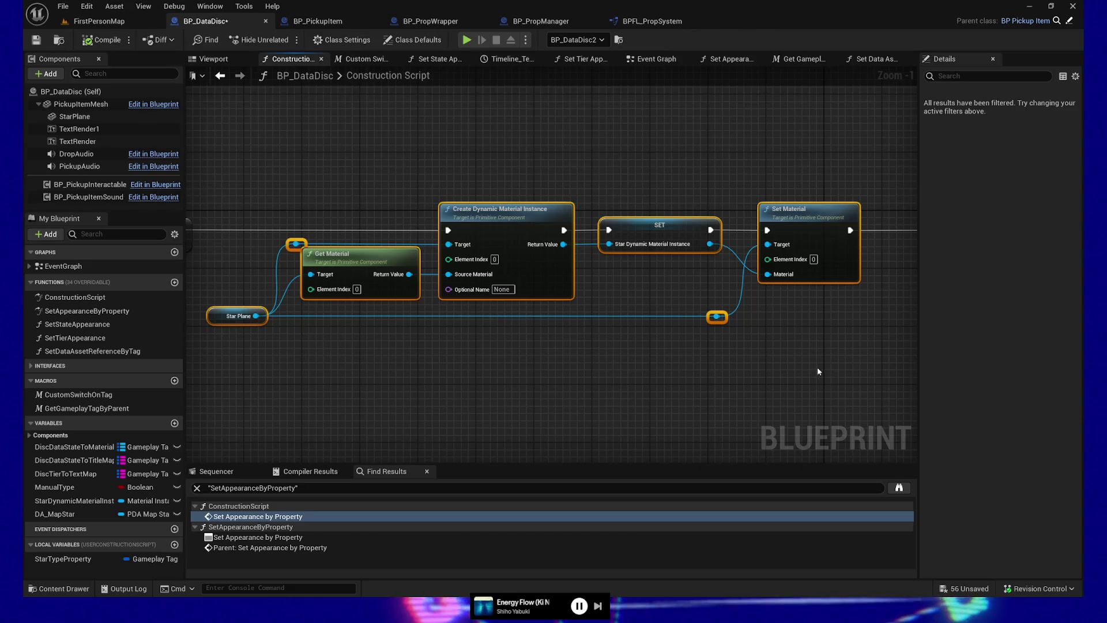
pyautogui.moveTo(280, 227)
pyautogui.mouseDown()
pyautogui.moveTo(346, 254)
pyautogui.moveTo(831, 292)
pyautogui.mouseUp()
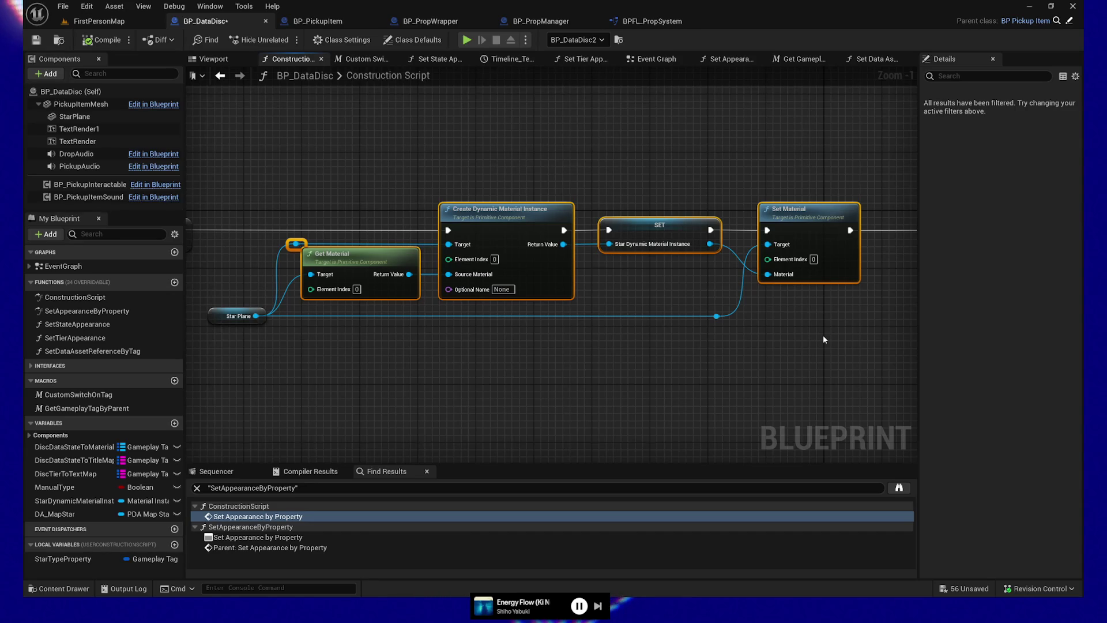
# Move the SET Star Dynamic Material Instance node to sit after Set Material
pyautogui.moveTo(572, 376); pyautogui.dragTo(535, 360)
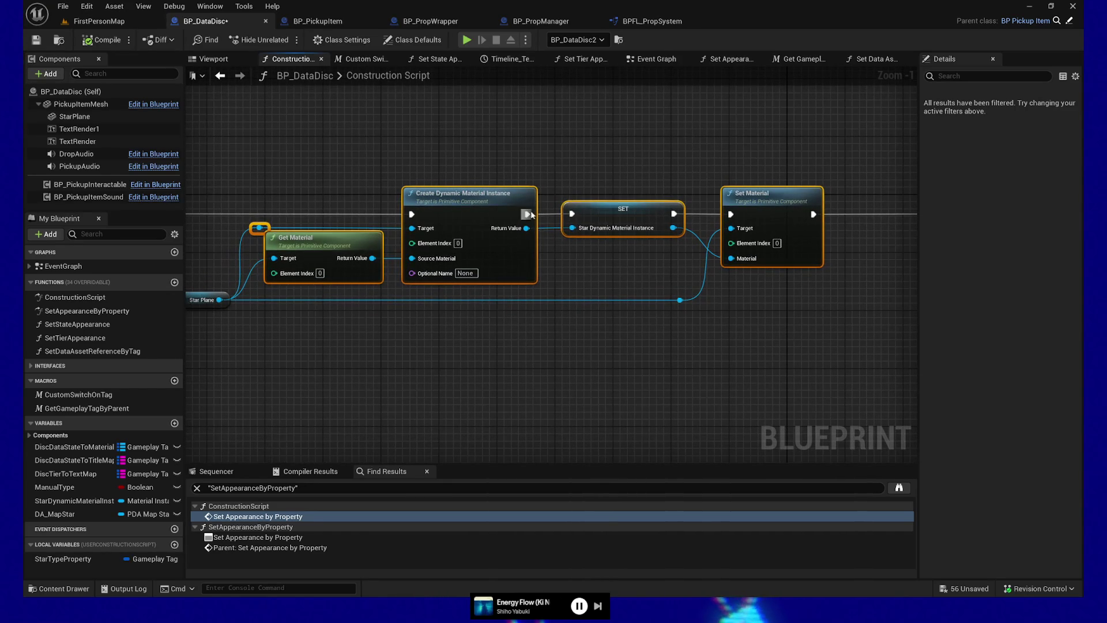
pyautogui.moveTo(649, 206); pyautogui.dragTo(663, 147)
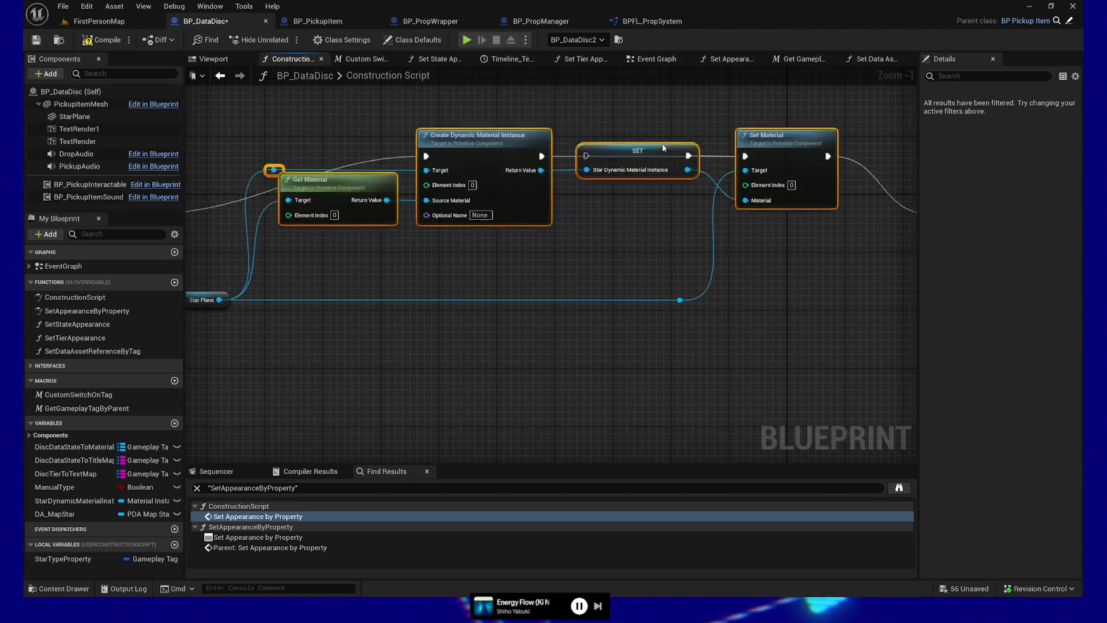
pyautogui.hotkey('ctrl', 'z')
pyautogui.click(614, 208)
pyautogui.moveTo(613, 208)
pyautogui.mouseDown()
pyautogui.moveTo(723, 138)
pyautogui.moveTo(896, 260)
pyautogui.mouseUp()
# Wire Set Material's execution into SET, and SET into Parent: Construction Script
pyautogui.moveTo(813, 213); pyautogui.dragTo(854, 264)
pyautogui.moveTo(804, 303); pyautogui.dragTo(642, 299)
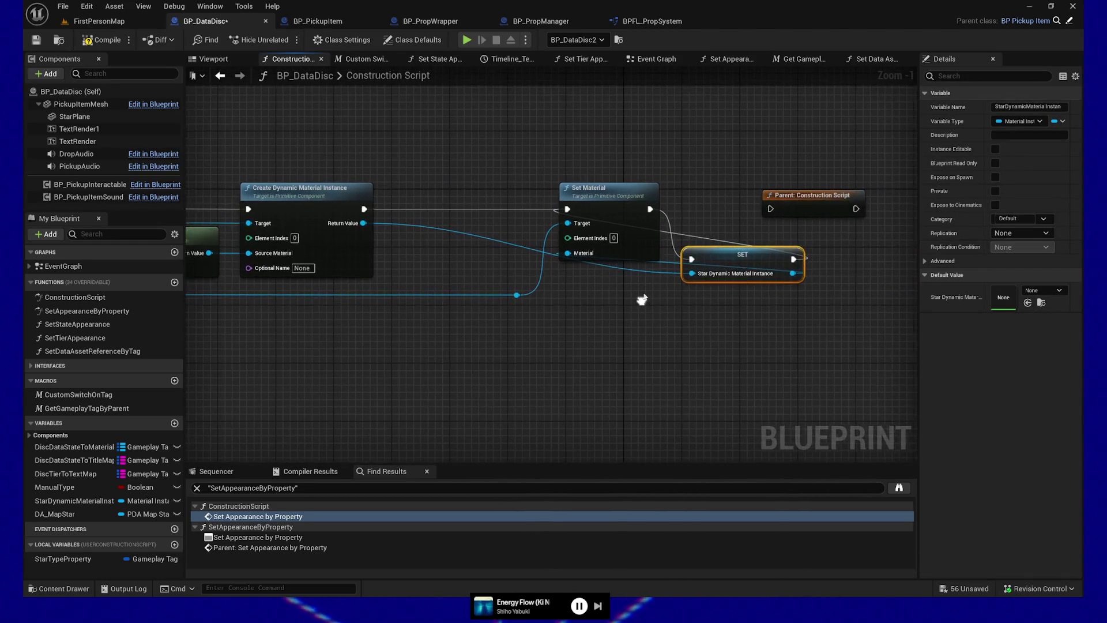
pyautogui.click(694, 237)
pyautogui.moveTo(794, 259); pyautogui.dragTo(761, 208)
pyautogui.click(517, 331)
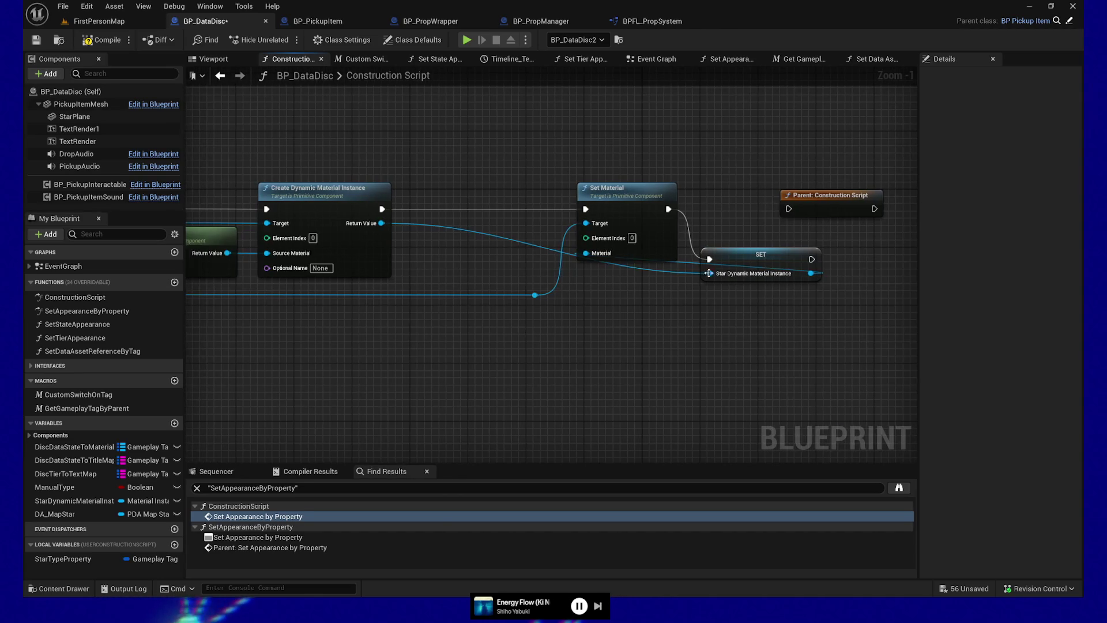
pyautogui.moveTo(812, 260); pyautogui.dragTo(789, 209)
# Move Set Material left, reconnect its instance wire, and add two reroute points on SET's input
pyautogui.click(609, 184)
pyautogui.moveTo(489, 168)
pyautogui.mouseDown()
pyautogui.moveTo(631, 344)
pyautogui.moveTo(530, 344)
pyautogui.mouseUp()
pyautogui.moveTo(381, 223)
pyautogui.mouseDown()
pyautogui.moveTo(441, 225)
pyautogui.moveTo(440, 252)
pyautogui.mouseUp()
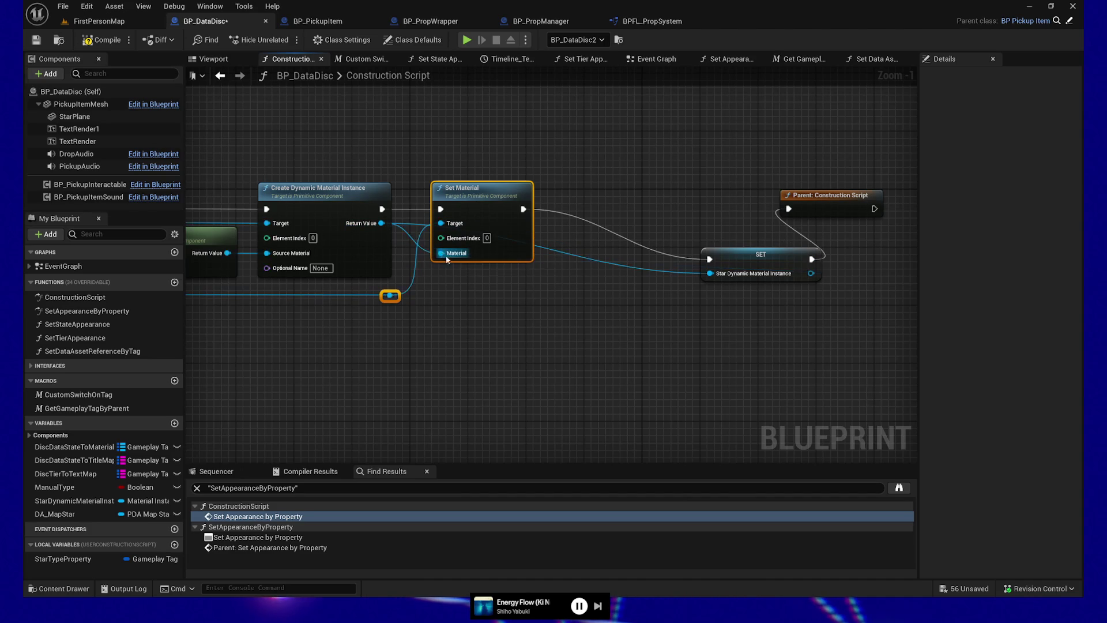
pyautogui.doubleClick(659, 283)
pyautogui.moveTo(659, 283); pyautogui.dragTo(627, 294)
pyautogui.moveTo(434, 295); pyautogui.dragTo(456, 296)
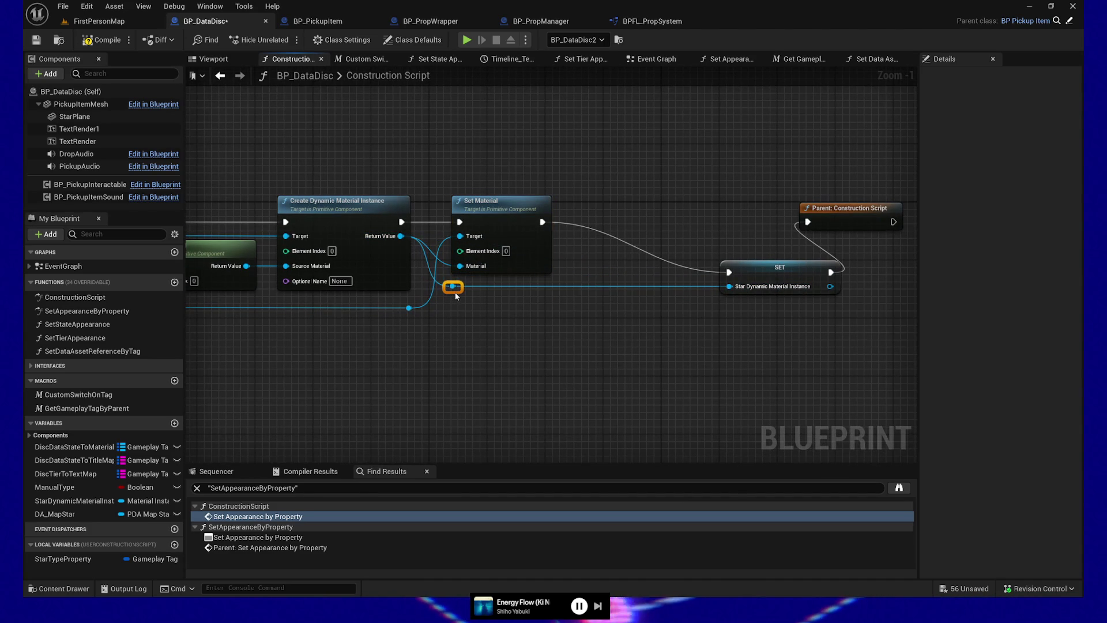
pyautogui.doubleClick(620, 283)
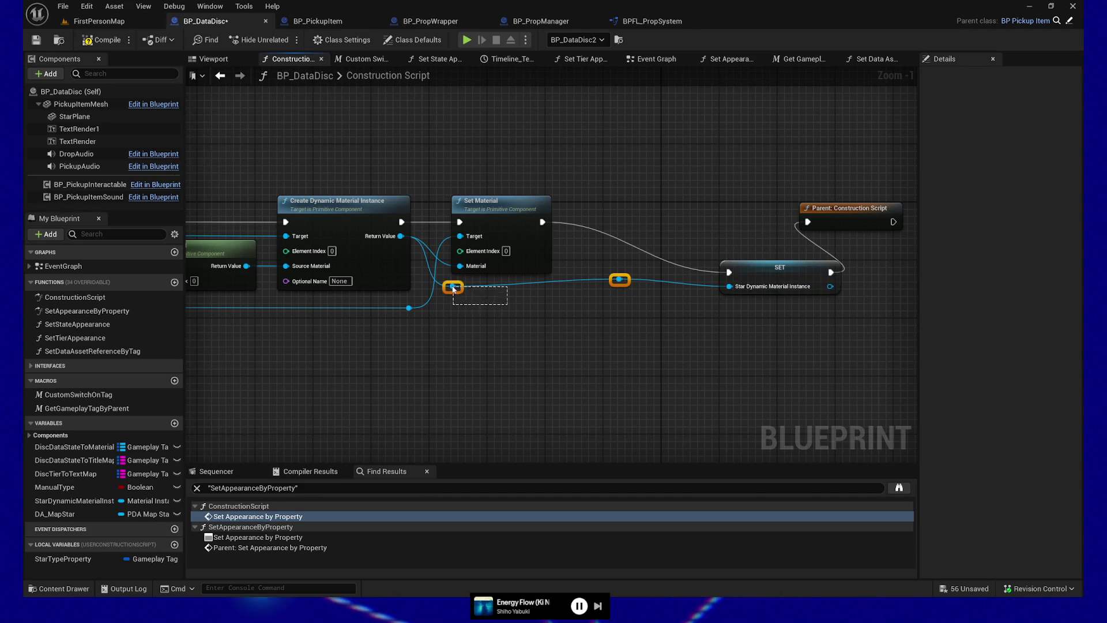
pyautogui.moveTo(776, 281)
pyautogui.mouseDown()
pyautogui.moveTo(720, 266)
pyautogui.moveTo(688, 228)
pyautogui.mouseUp()
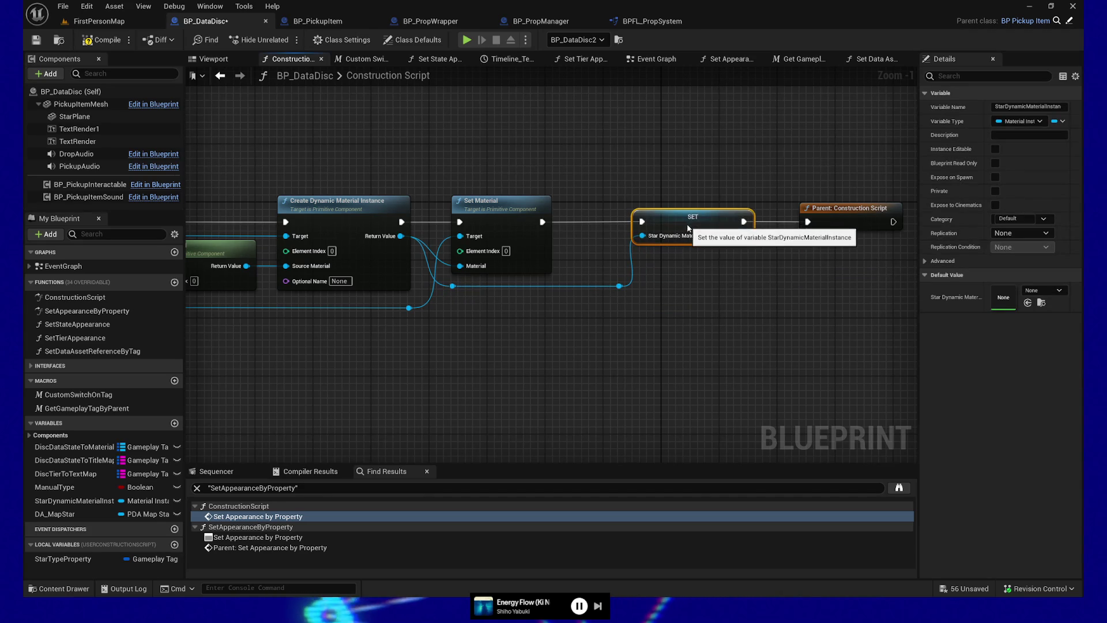
pyautogui.moveTo(446, 368); pyautogui.dragTo(608, 366)
pyautogui.moveTo(227, 179); pyautogui.dragTo(697, 380)
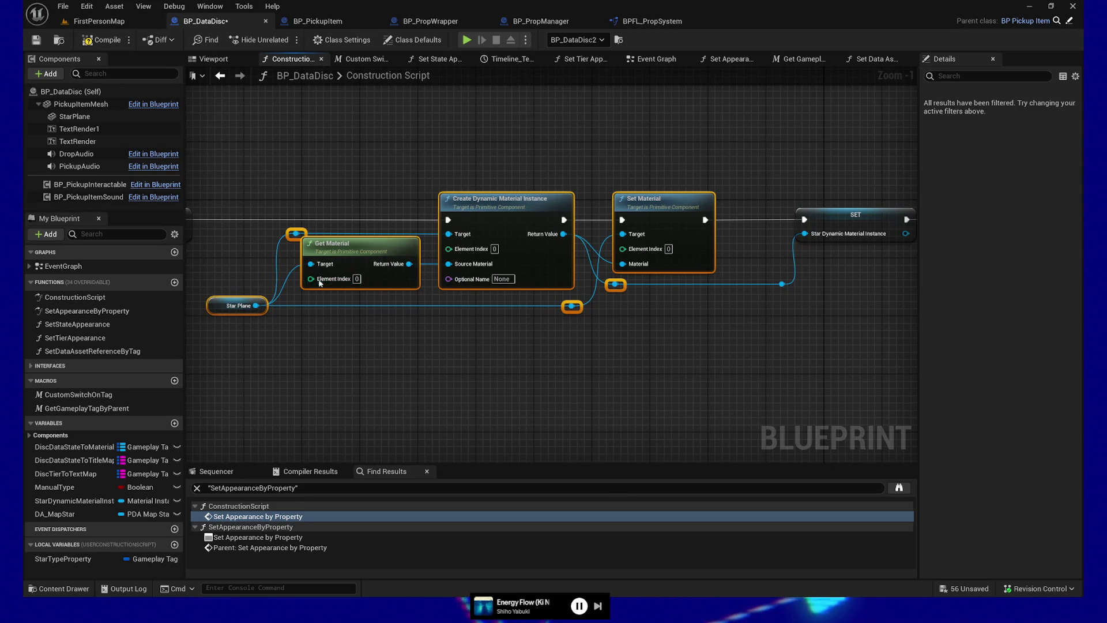
pyautogui.moveTo(385, 357); pyautogui.dragTo(410, 372)
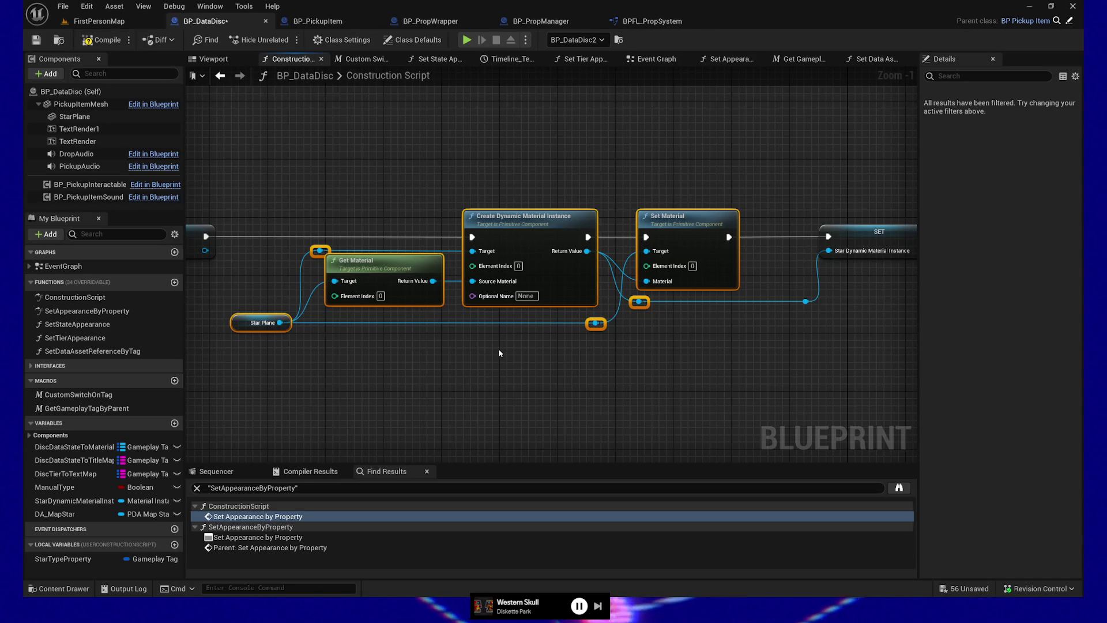
# Toggle Set Data Asset Reference by Tag's Pure and Const settings off and back on
pyautogui.moveTo(504, 349); pyautogui.dragTo(941, 324)
pyautogui.click(478, 237)
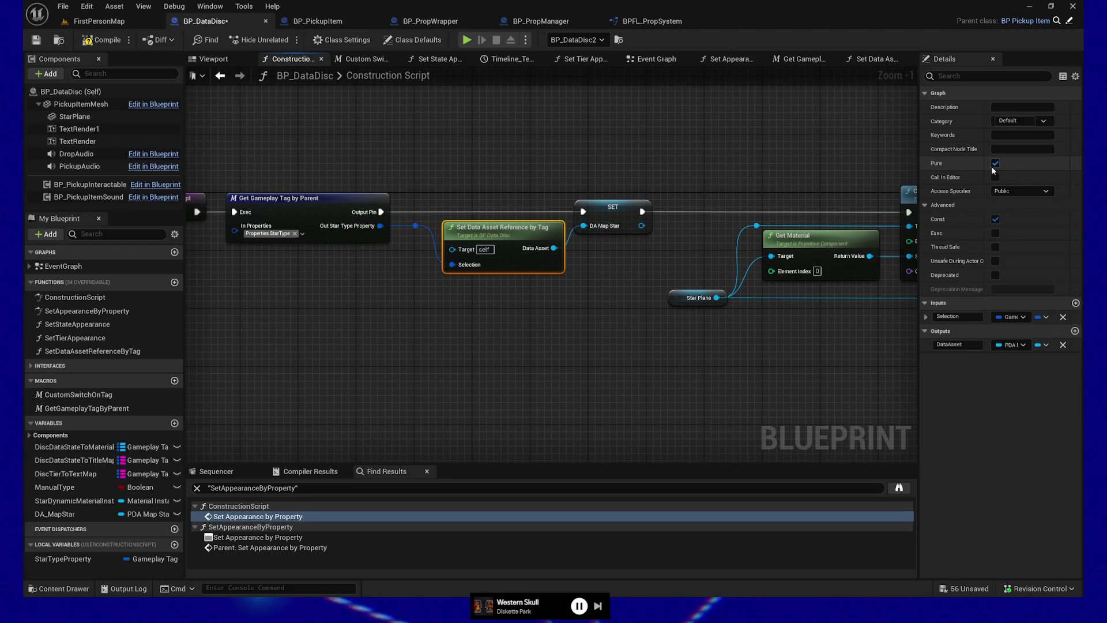
pyautogui.click(995, 163)
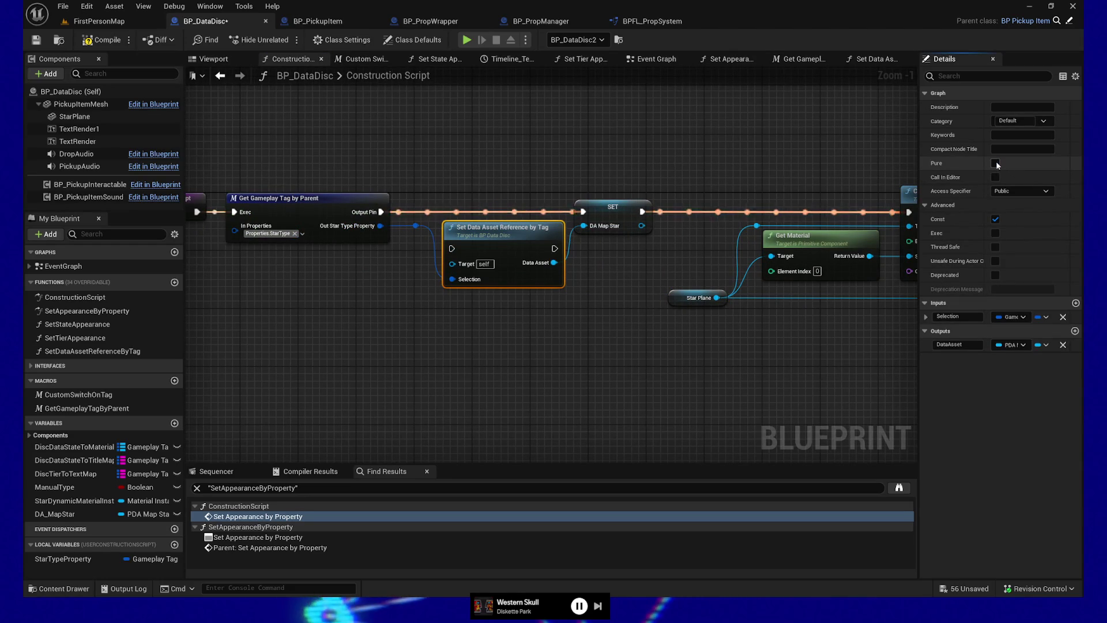
pyautogui.click(995, 163)
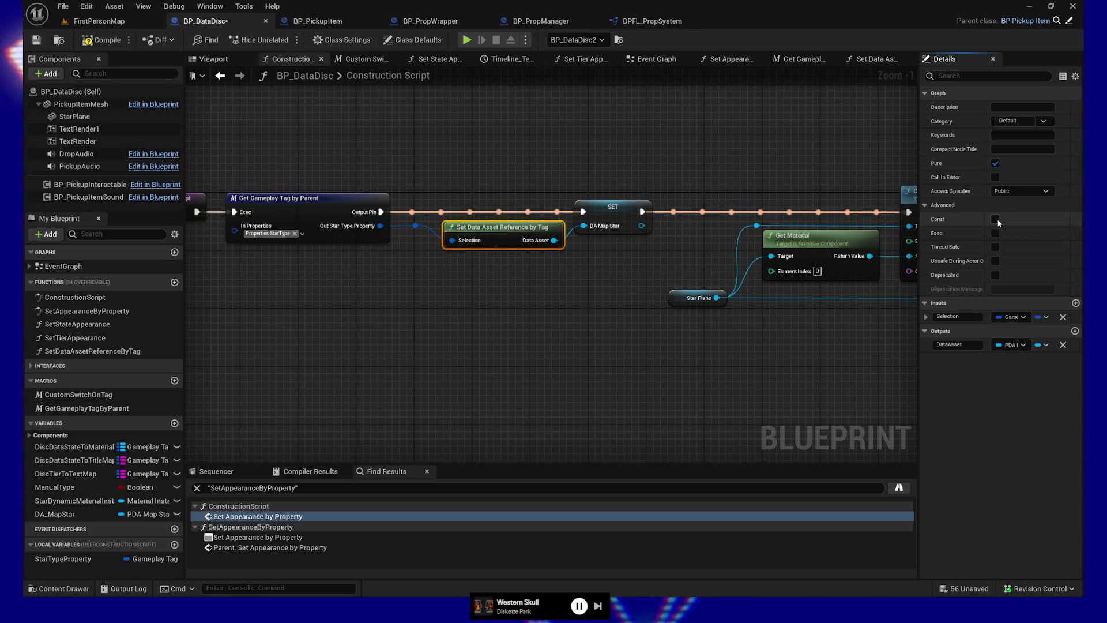
pyautogui.click(995, 163)
pyautogui.click(995, 163)
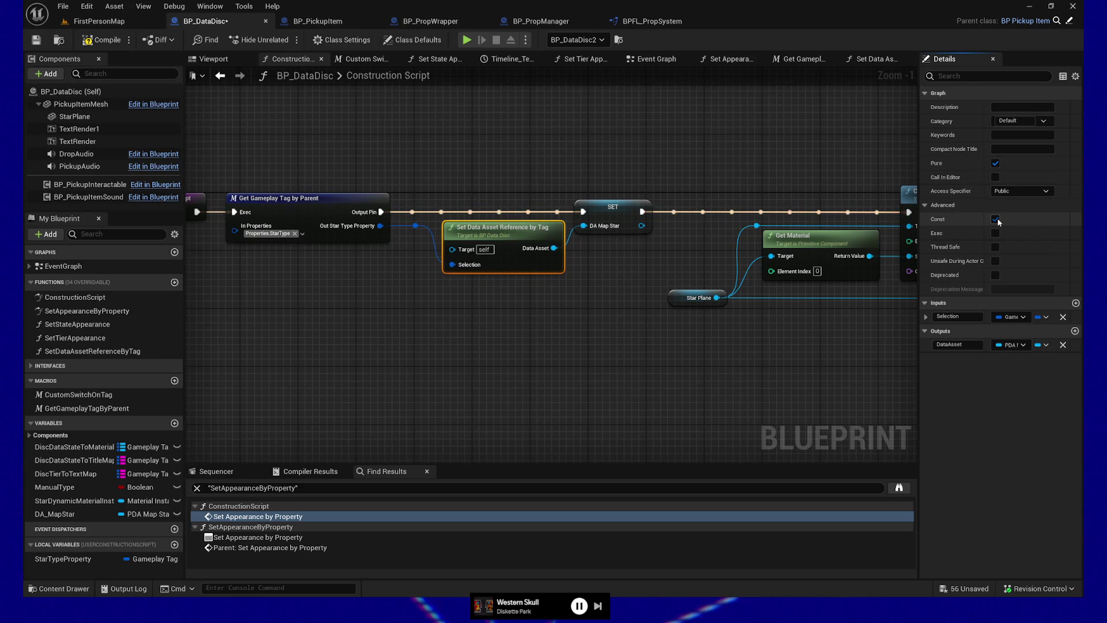
pyautogui.click(995, 219)
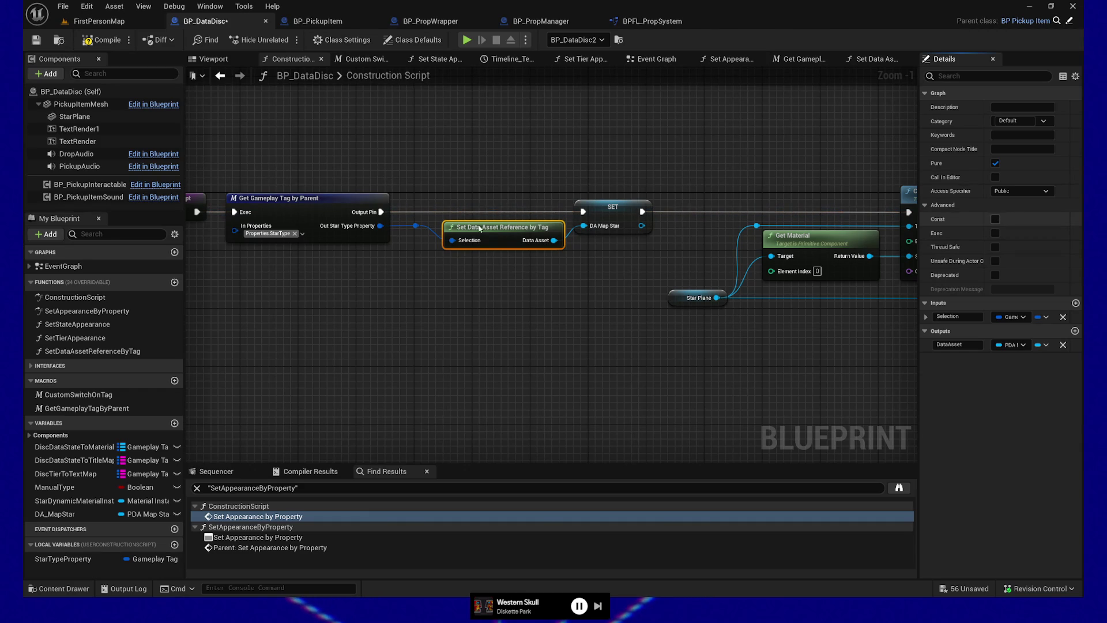
pyautogui.click(995, 220)
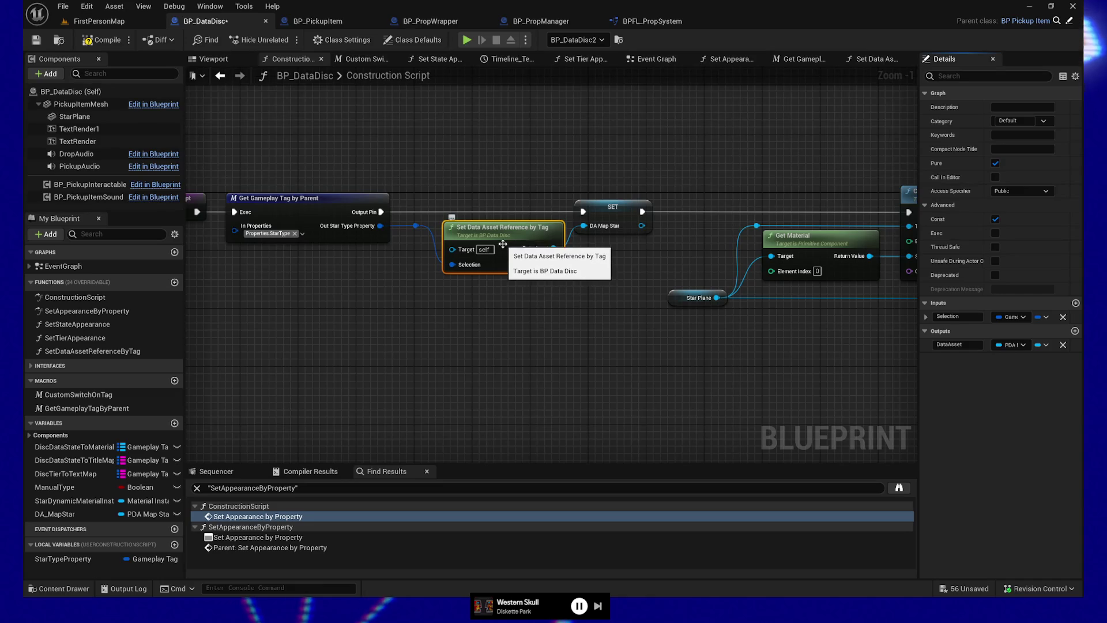
# Check the GameplayTagToDataAsset map in the function graph, compile, and close that graph
pyautogui.doubleClick(504, 268)
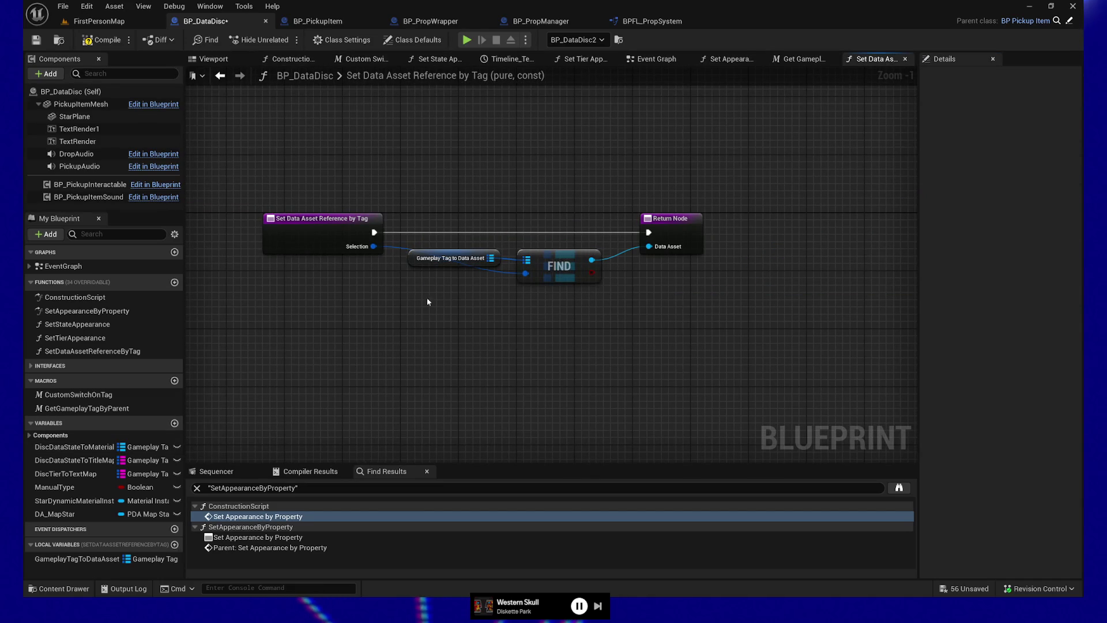
pyautogui.click(106, 559)
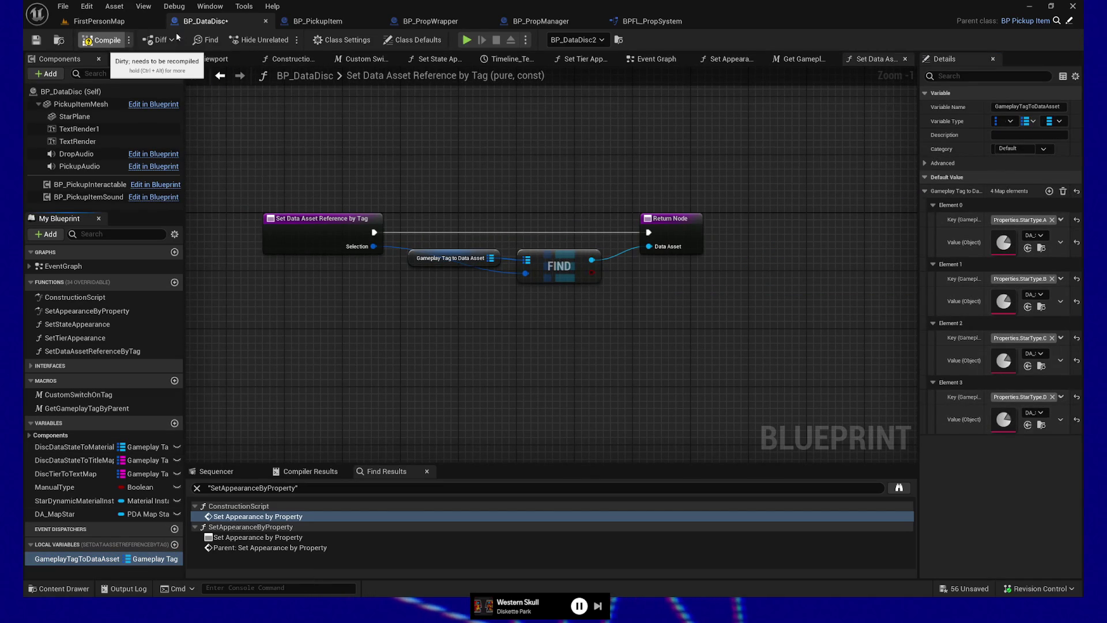
pyautogui.click(103, 40)
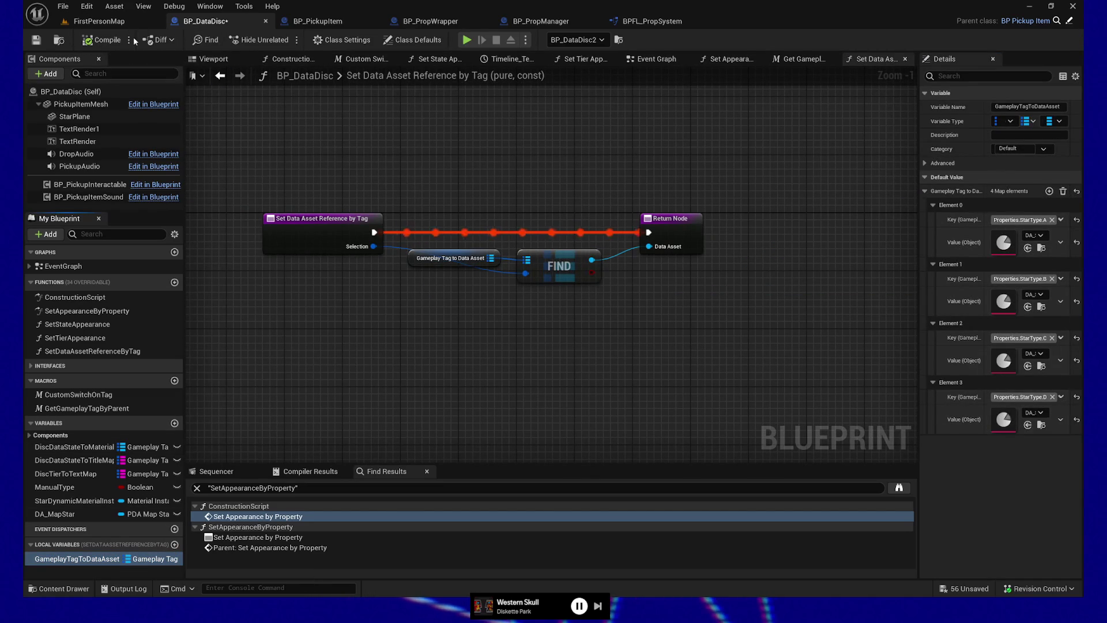
pyautogui.click(906, 59)
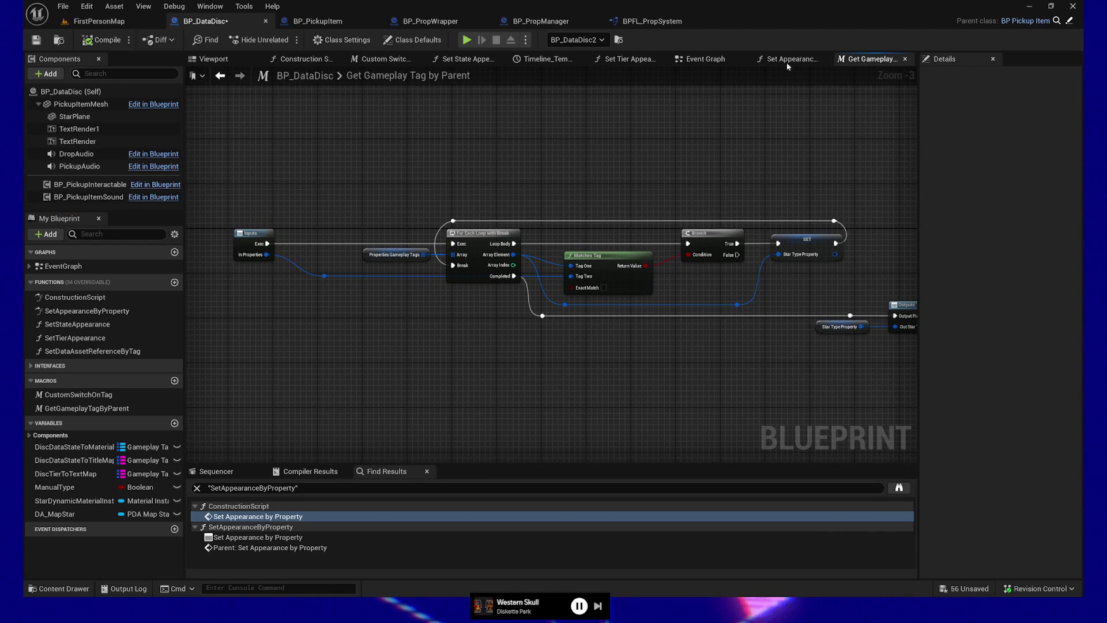
pyautogui.click(301, 59)
pyautogui.moveTo(737, 268)
pyautogui.mouseDown()
pyautogui.moveTo(684, 369)
pyautogui.moveTo(568, 361)
pyautogui.moveTo(632, 363)
pyautogui.moveTo(614, 366)
pyautogui.mouseUp()
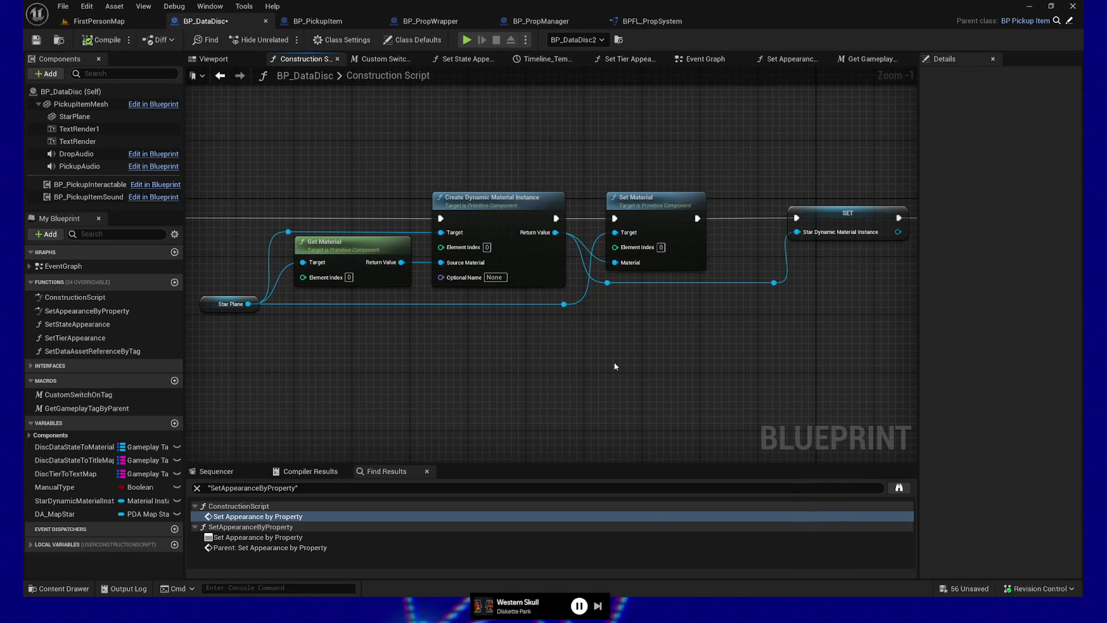
pyautogui.moveTo(614, 367)
pyautogui.mouseDown()
pyautogui.moveTo(655, 351)
pyautogui.moveTo(608, 369)
pyautogui.moveTo(658, 376)
pyautogui.mouseUp()
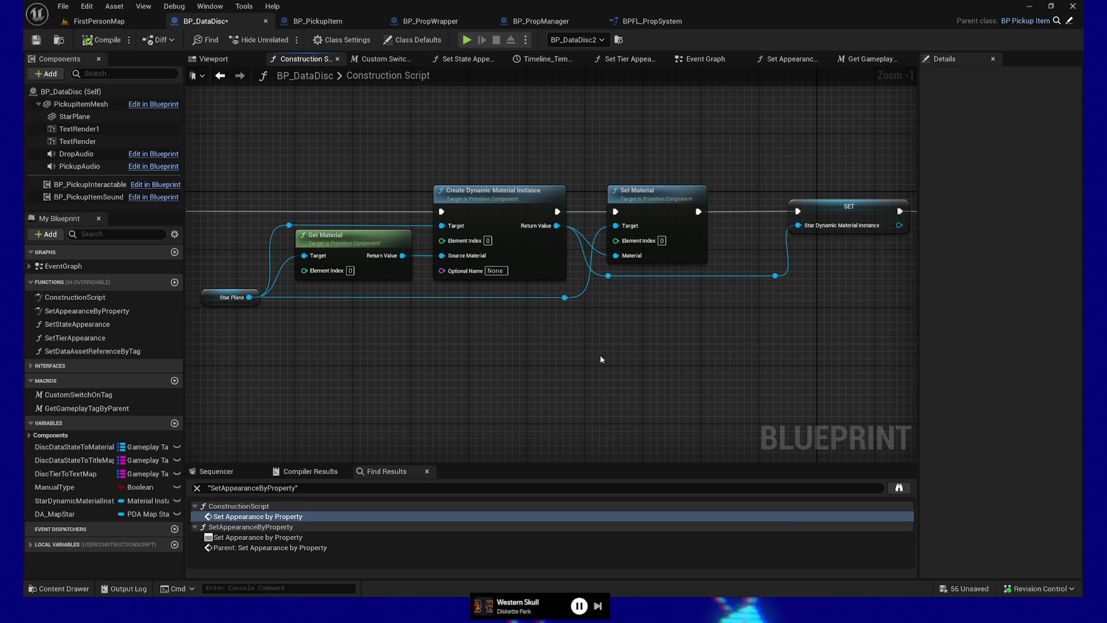
pyautogui.moveTo(219, 151)
pyautogui.mouseDown()
pyautogui.moveTo(657, 322)
pyautogui.moveTo(747, 378)
pyautogui.mouseUp()
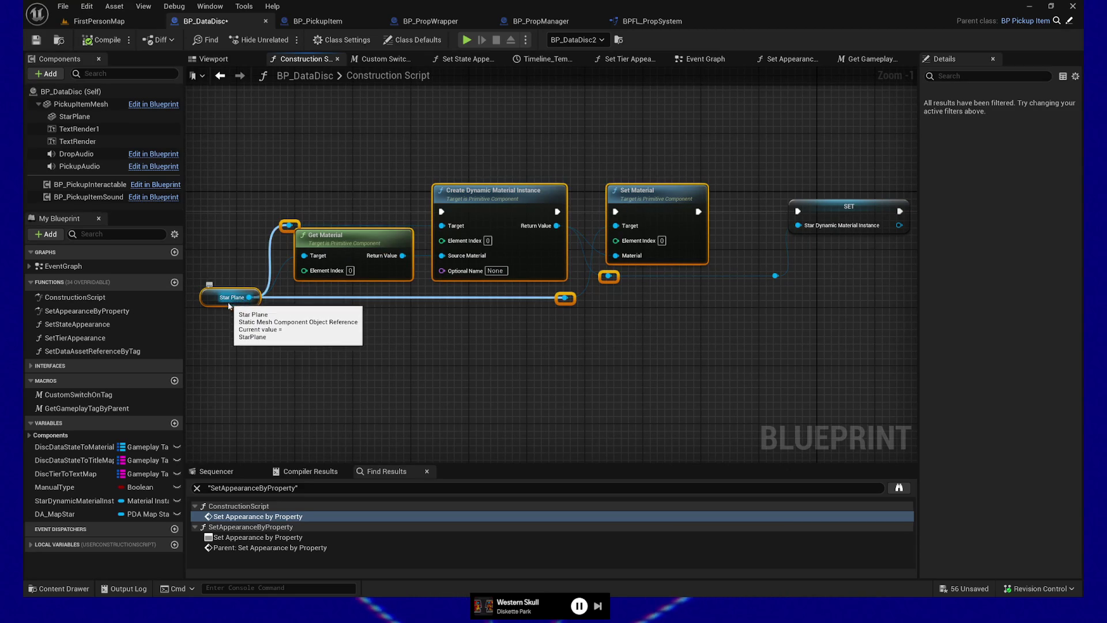
pyautogui.moveTo(529, 364)
pyautogui.mouseDown()
pyautogui.moveTo(513, 346)
pyautogui.moveTo(509, 373)
pyautogui.moveTo(596, 381)
pyautogui.mouseUp()
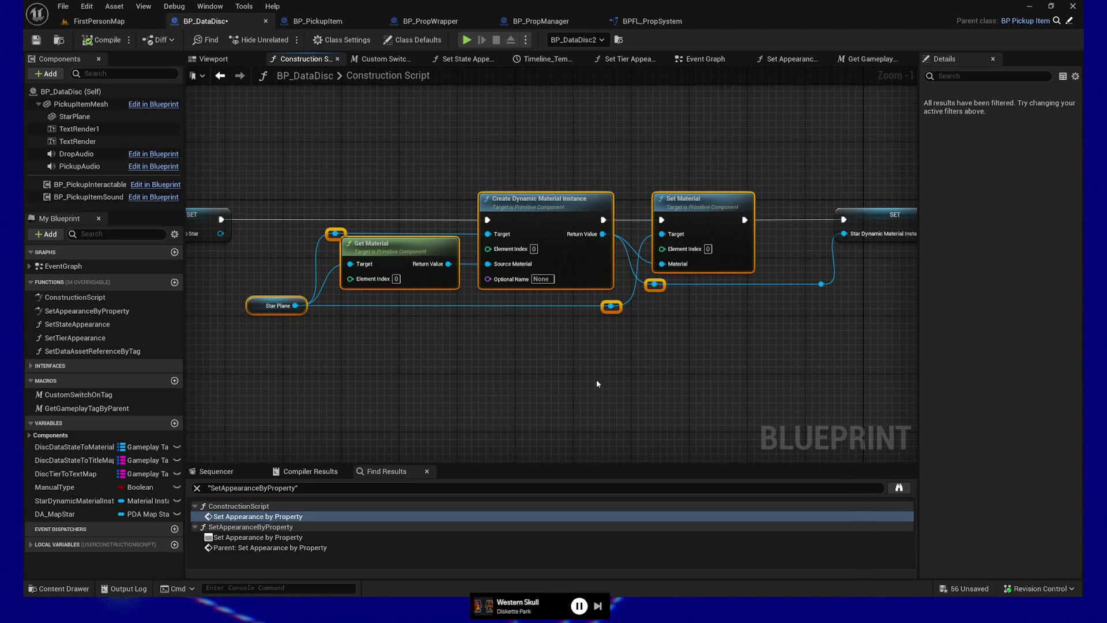
pyautogui.rightClick(526, 209)
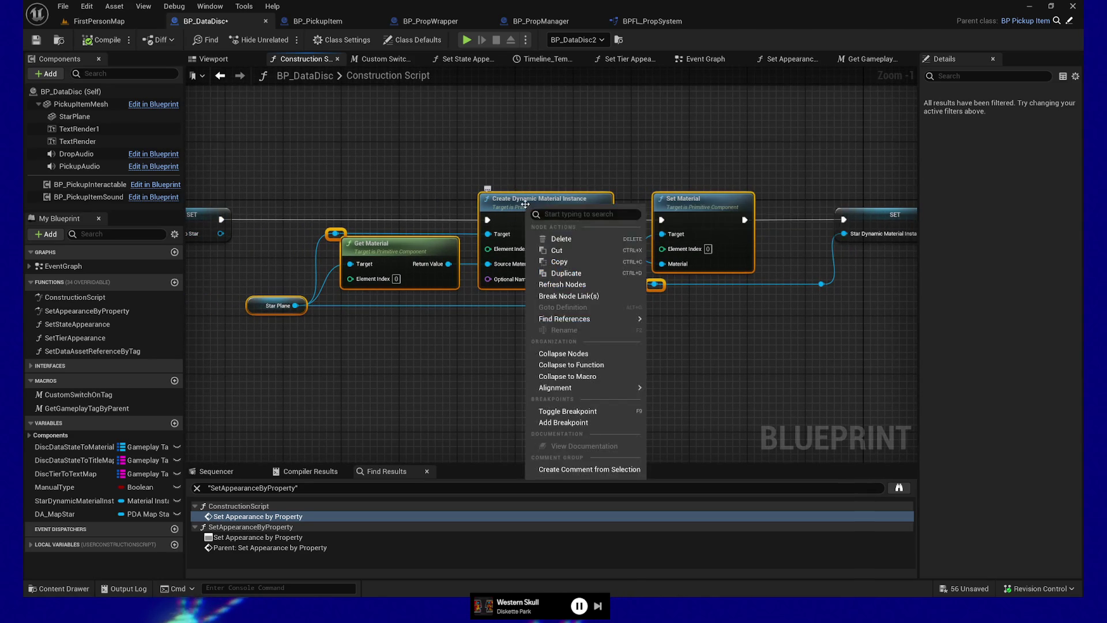
pyautogui.click(600, 365)
pyautogui.write('CreateAndSetDynamicMateri')
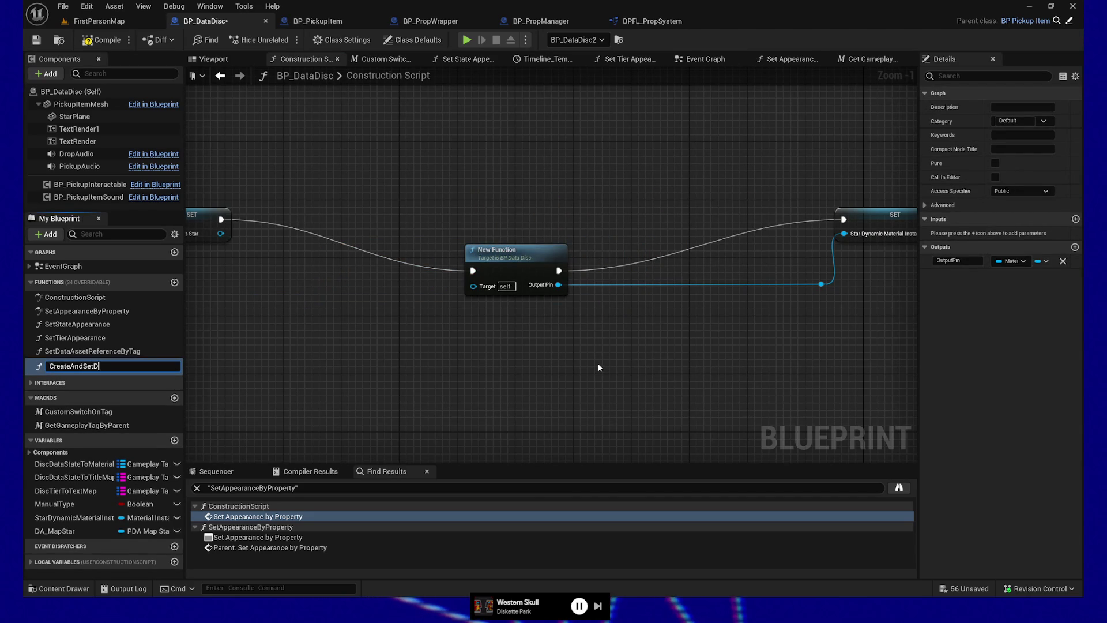
pyautogui.write('alInstance')
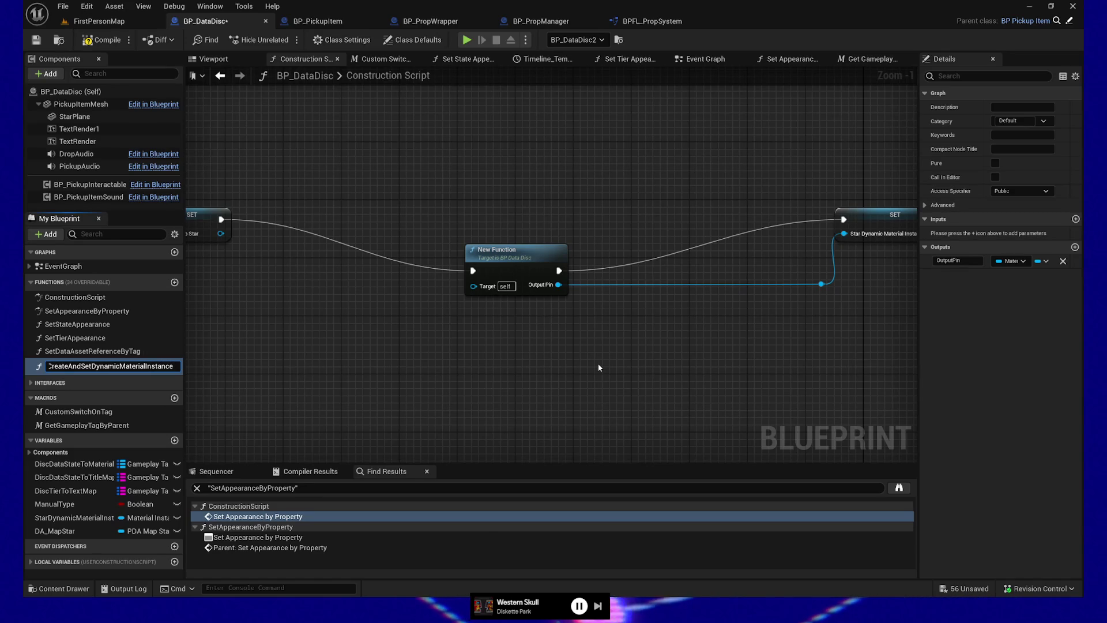
pyautogui.press('Return')
pyautogui.hotkey('ctrl', 'z')
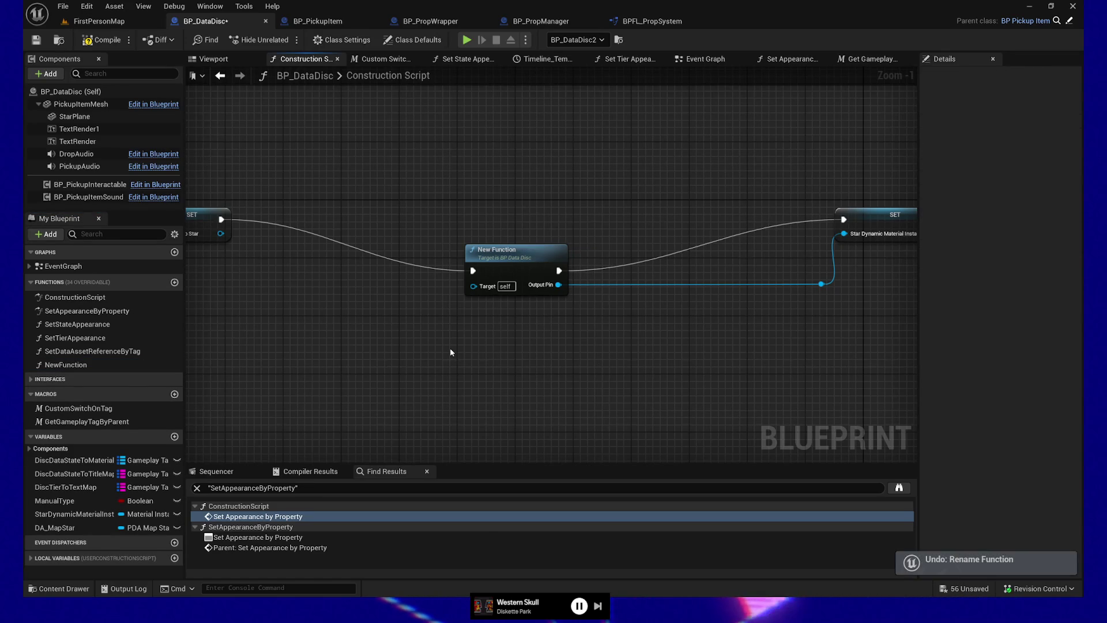
pyautogui.hotkey('ctrl', 'z')
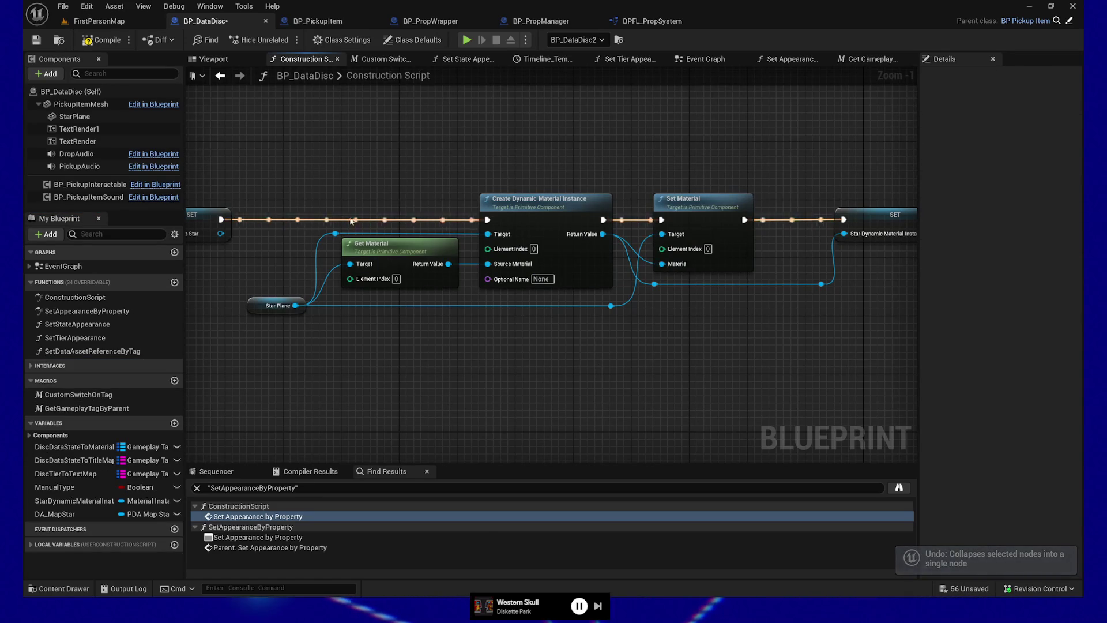
# Collapse Get Material, Create Dynamic Material Instance, Set Material and reroutes into CreateAndSetDynamicMaterialInstance
pyautogui.doubleClick(321, 301)
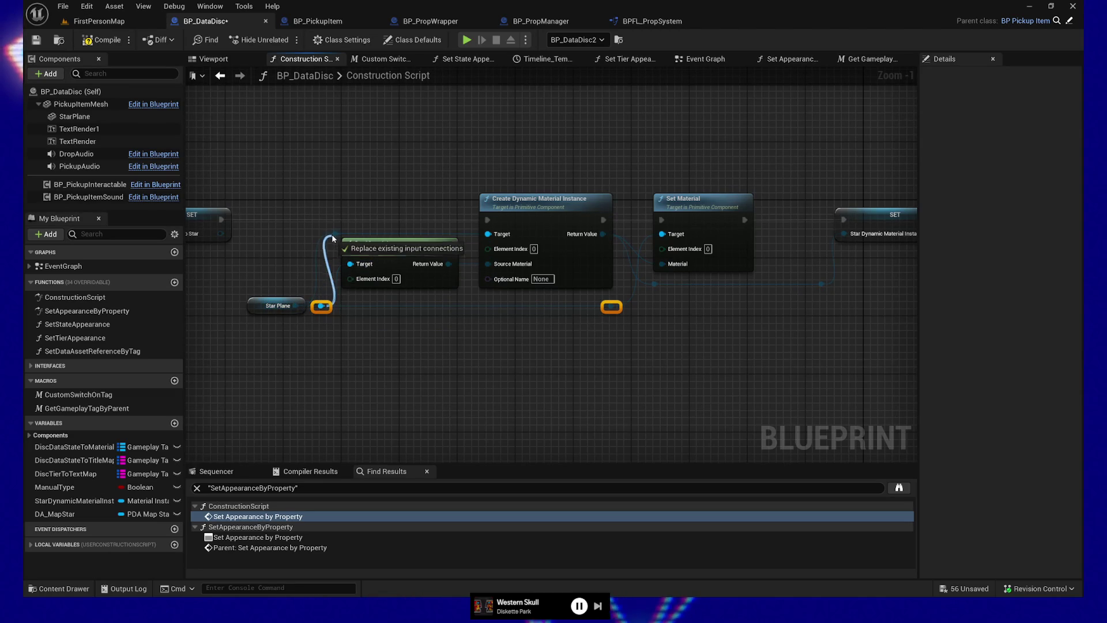
pyautogui.moveTo(318, 188); pyautogui.dragTo(422, 254)
pyautogui.moveTo(487, 296)
pyautogui.mouseDown()
pyautogui.moveTo(630, 336)
pyautogui.moveTo(772, 344)
pyautogui.mouseUp()
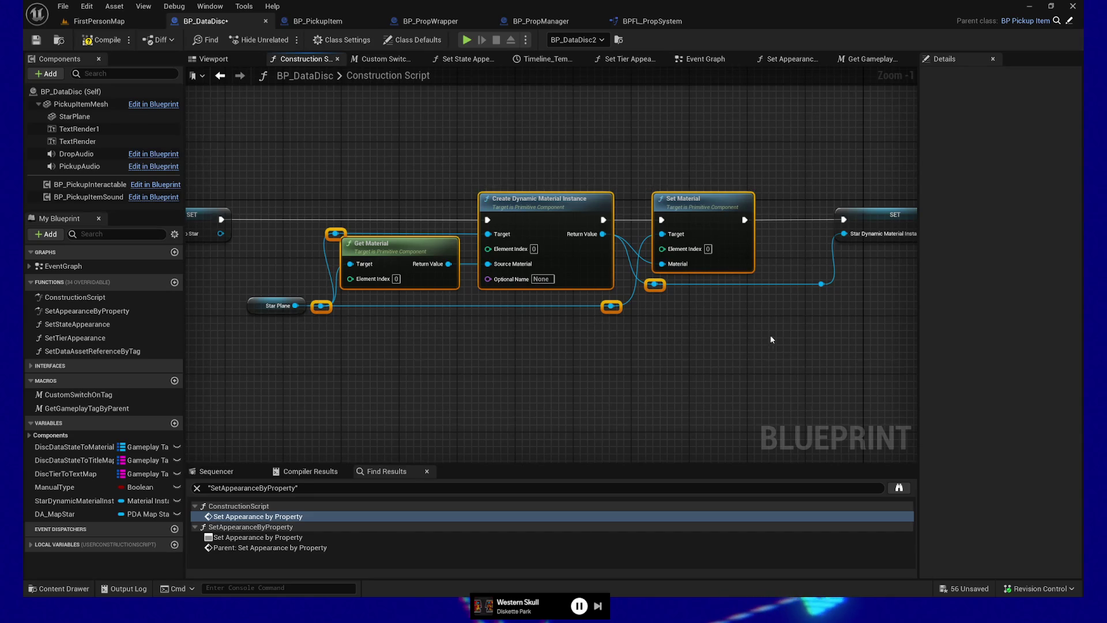
pyautogui.rightClick(697, 210)
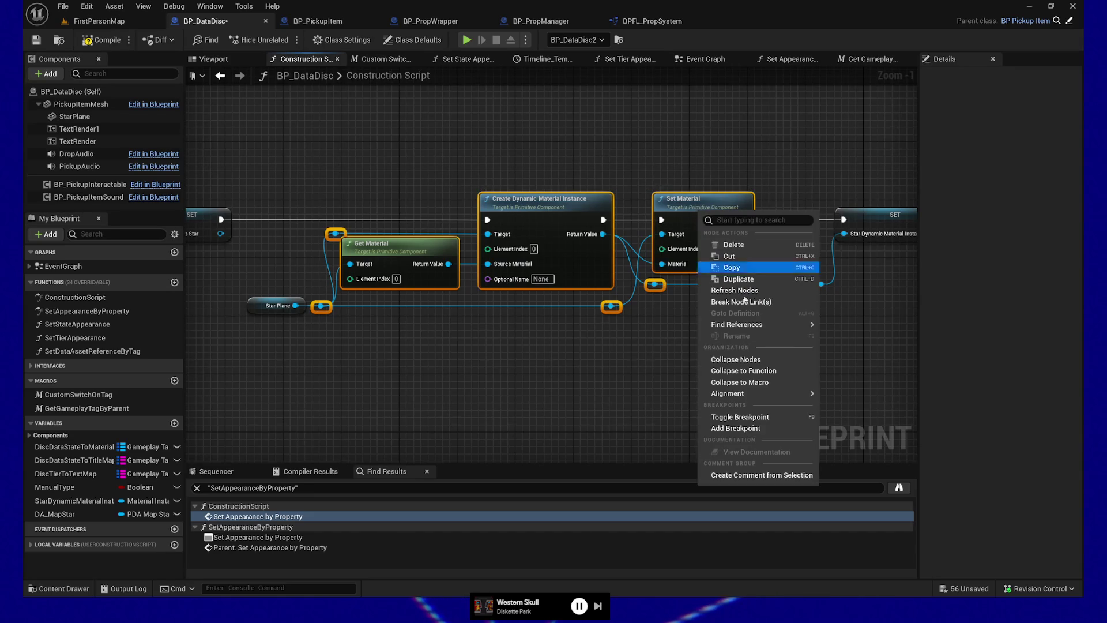
pyautogui.click(755, 377)
pyautogui.write('CreateAndSetDynamicMa')
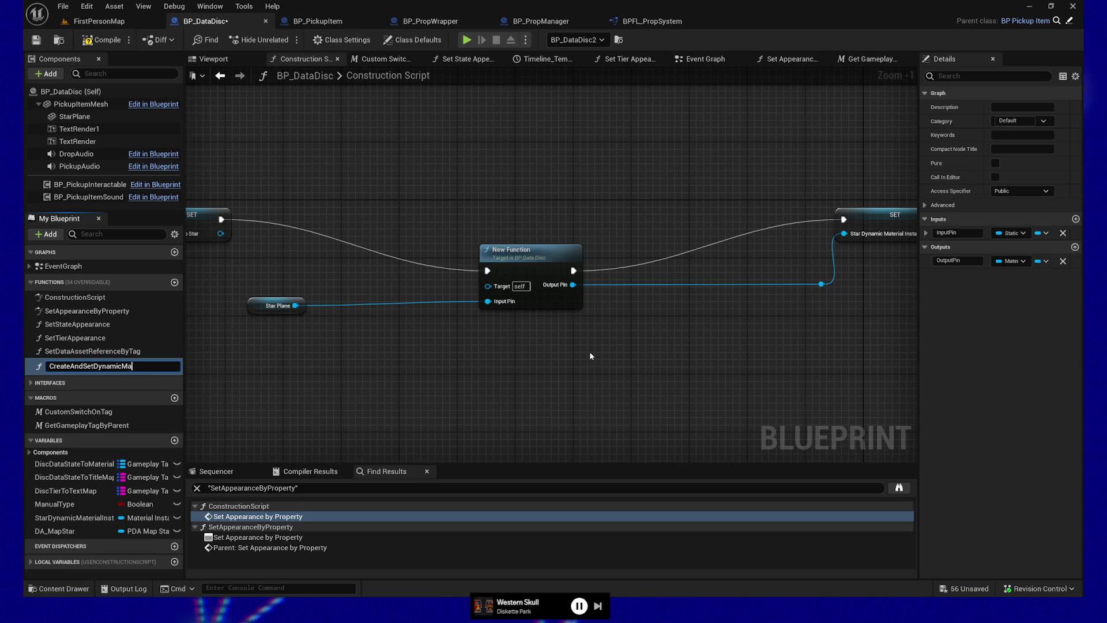
pyautogui.write('terialInstance')
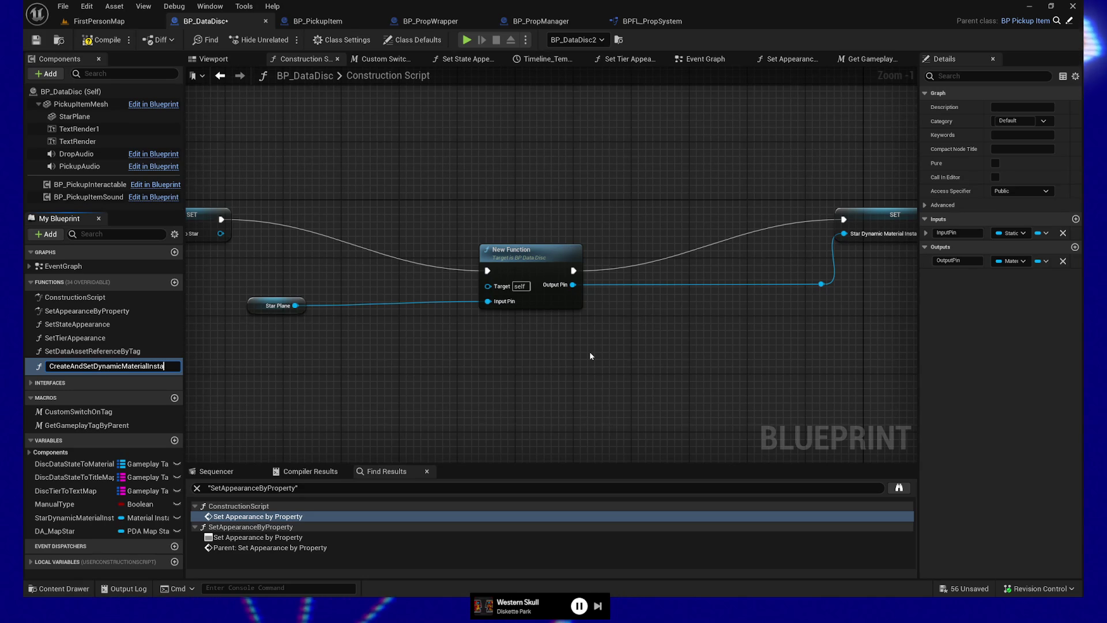
pyautogui.press('Return')
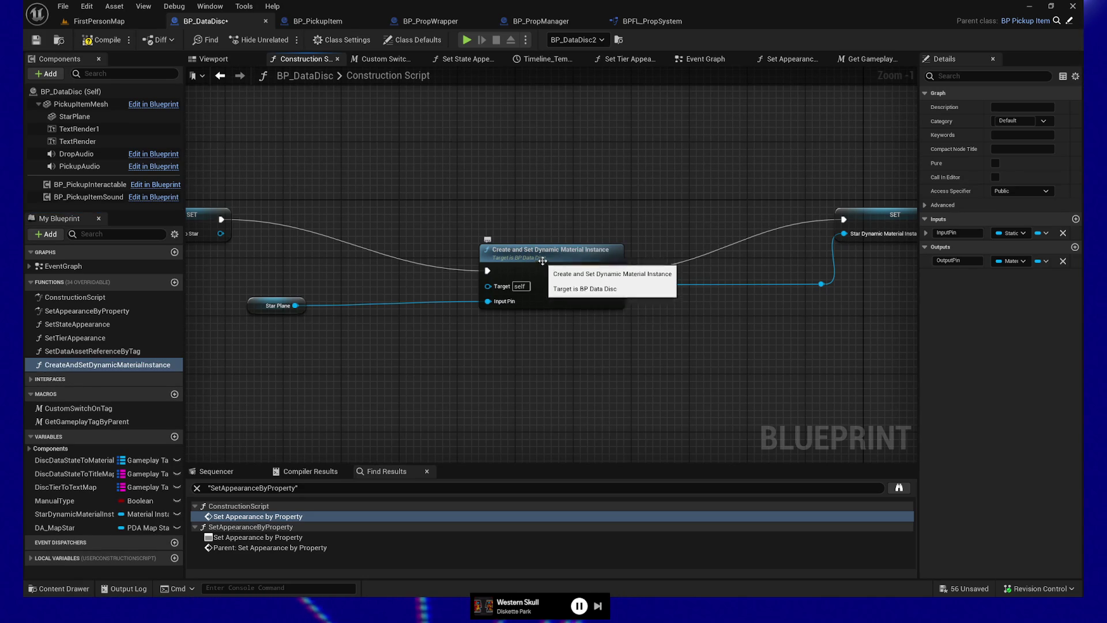
# Straighten the function's wires, remove the output reroute, and connect Output Pin to Star Dynamic Material Instance
pyautogui.click(599, 260)
pyautogui.keyDown('shift'); pyautogui.click(225, 225); pyautogui.keyUp('shift')
pyautogui.press('q')
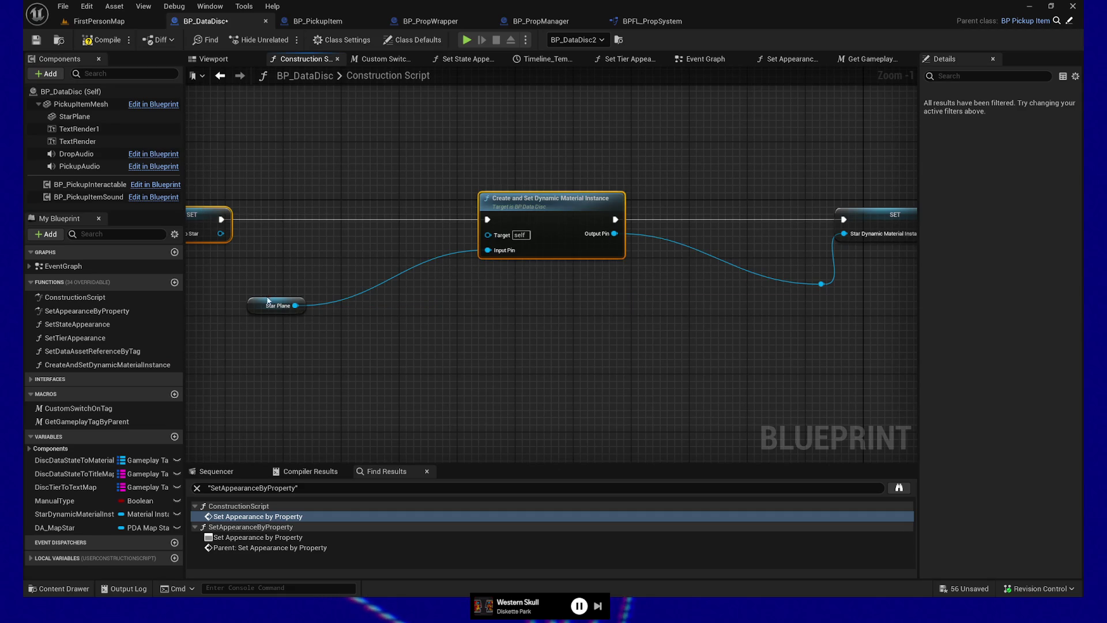
pyautogui.moveTo(268, 300)
pyautogui.mouseDown()
pyautogui.moveTo(411, 237)
pyautogui.moveTo(427, 247)
pyautogui.mouseUp()
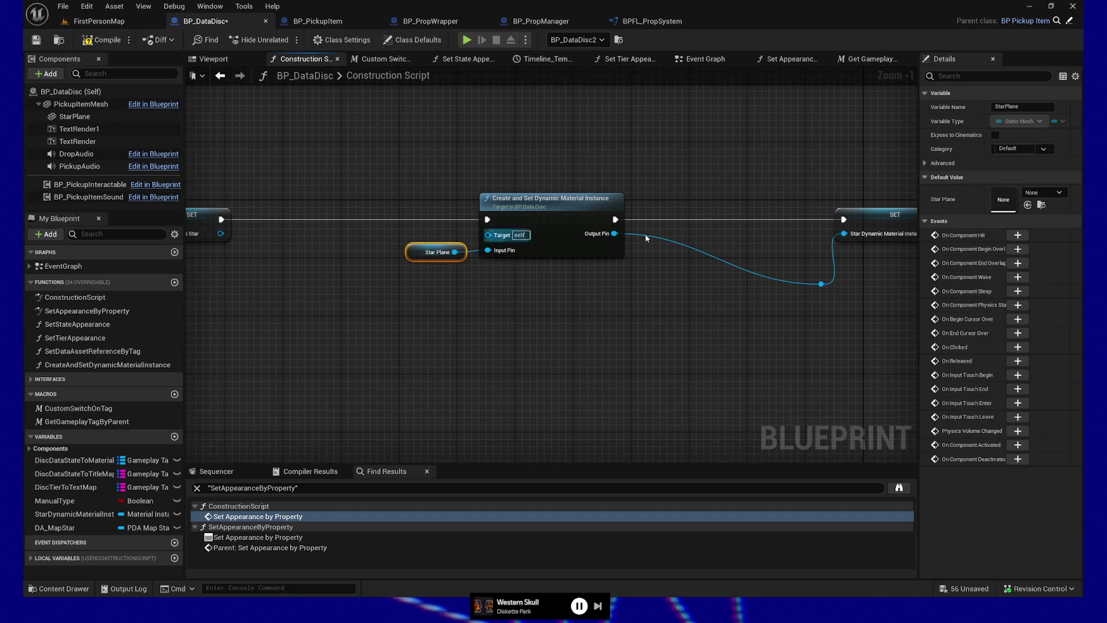
pyautogui.click(821, 284)
pyautogui.keyDown('shift'); pyautogui.click(616, 248); pyautogui.keyUp('shift')
pyautogui.press('q')
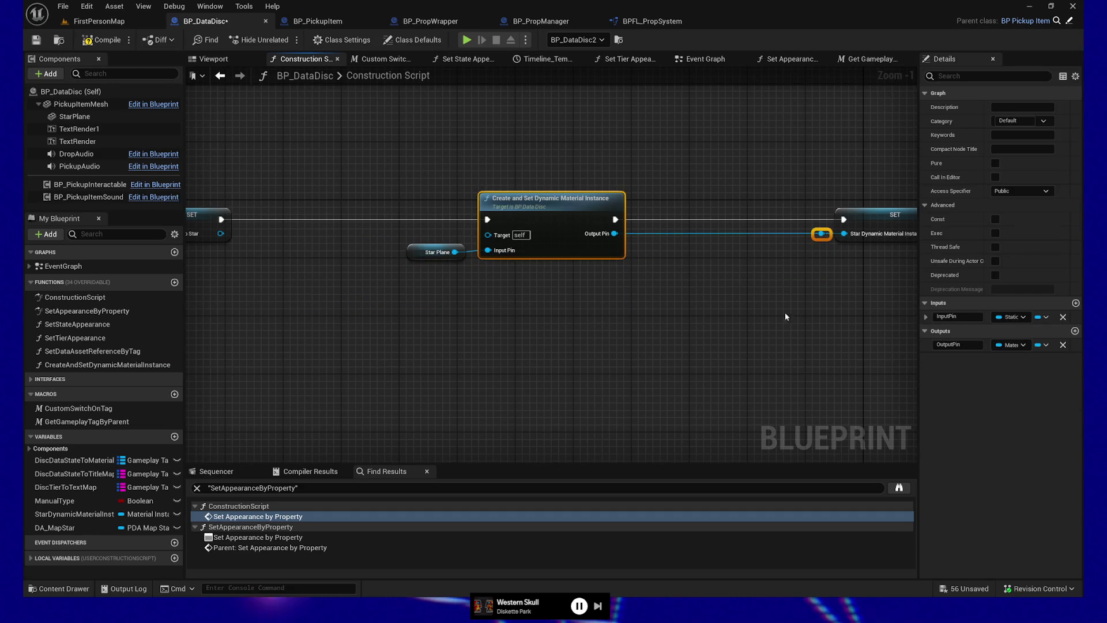
pyautogui.press('Delete')
pyautogui.moveTo(608, 238); pyautogui.dragTo(844, 233)
# Nudge the function node with Star Plane, then SET with Parent: Construction Script, four steps left
pyautogui.moveTo(389, 183); pyautogui.dragTo(538, 272)
pyautogui.press('Left')
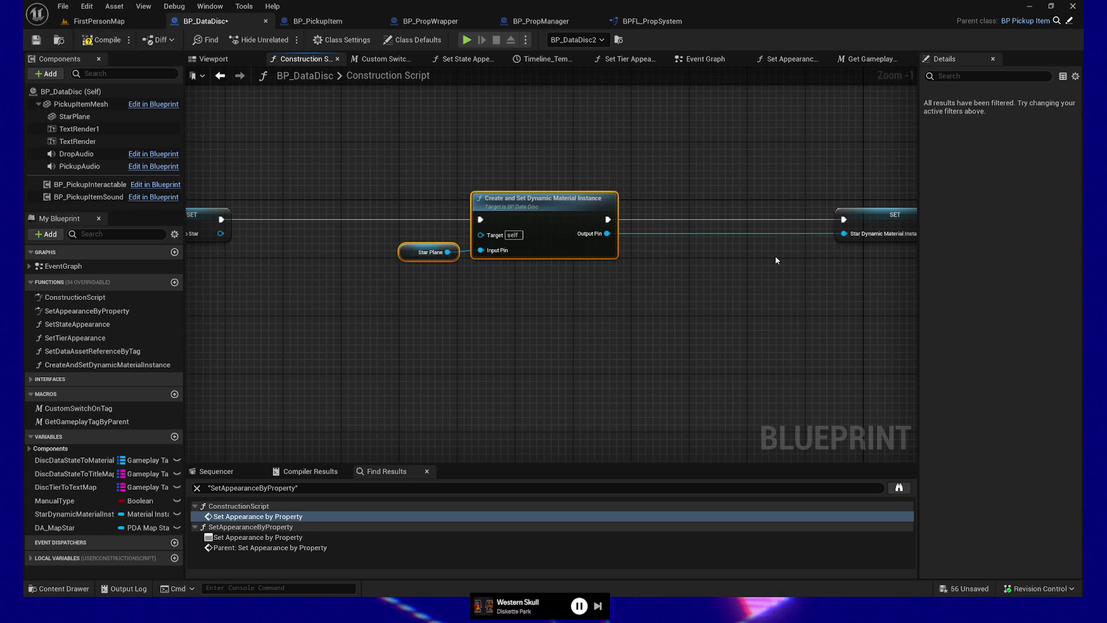
pyautogui.press('Left')
pyautogui.press('Left')
pyautogui.press('Left')
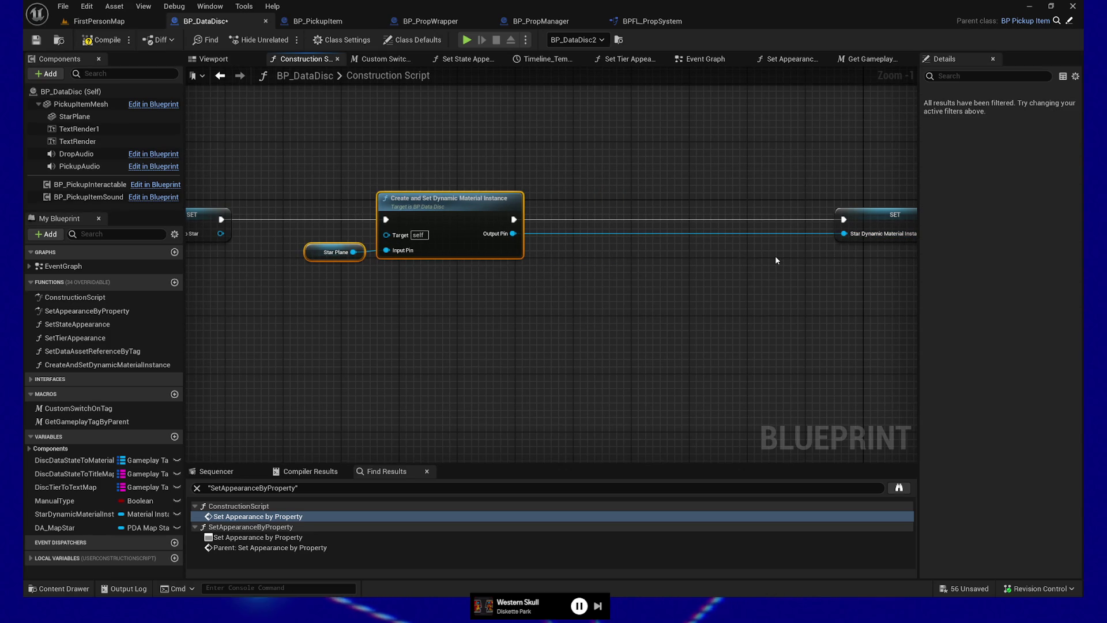
pyautogui.press('Left')
pyautogui.press('Left')
pyautogui.press('Left')
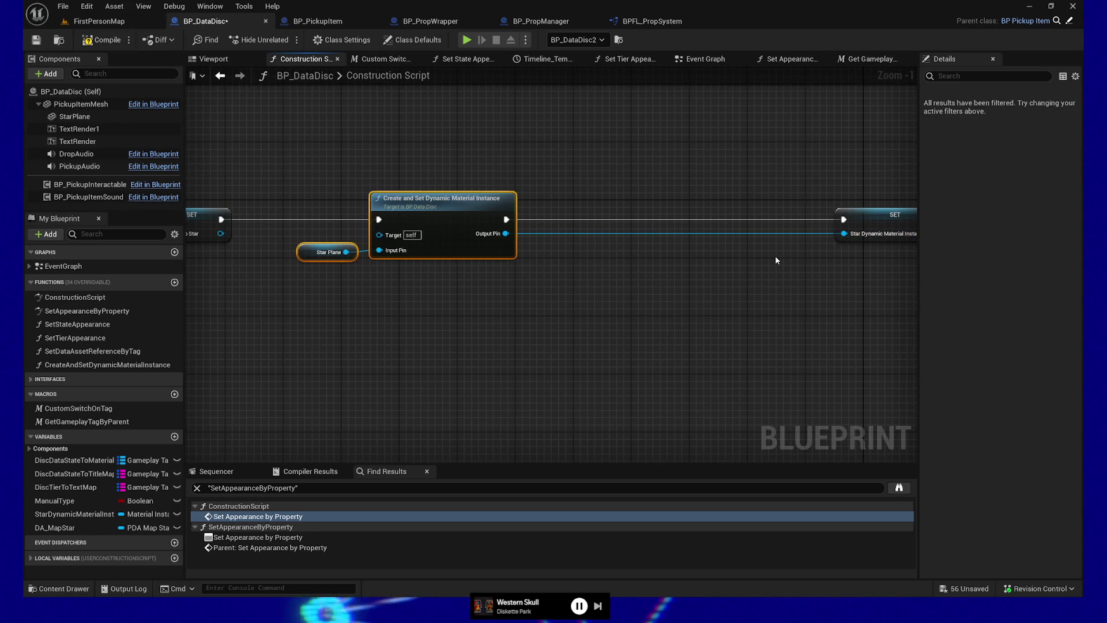
pyautogui.press('Left')
pyautogui.press('Left')
pyautogui.press('Left')
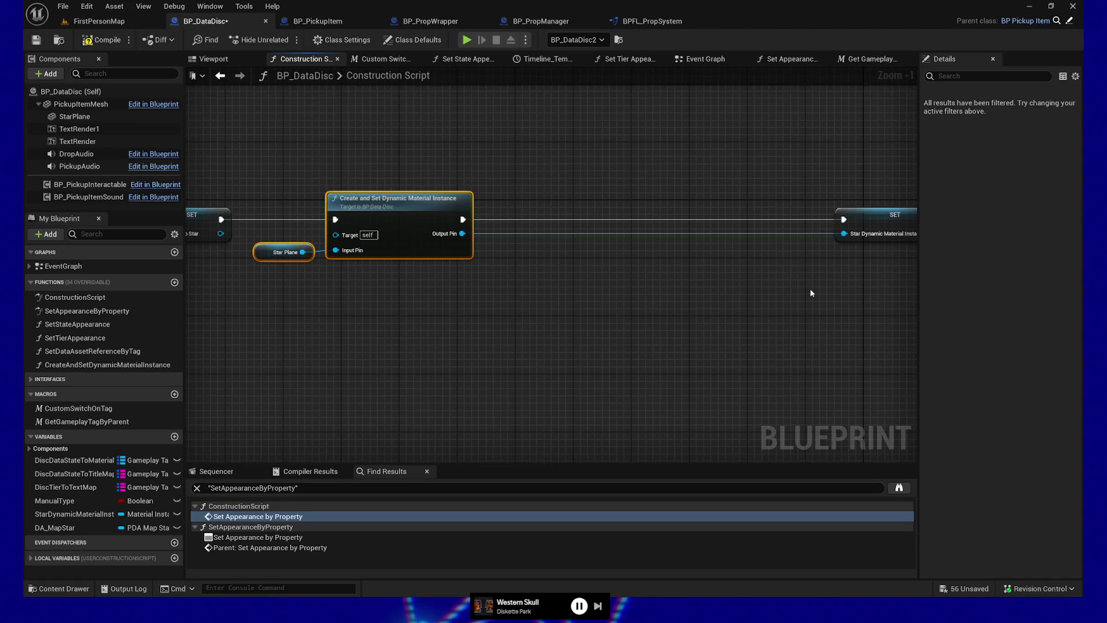
pyautogui.moveTo(775, 260); pyautogui.dragTo(586, 246)
pyautogui.moveTo(587, 180); pyautogui.dragTo(818, 257)
pyautogui.press('Left')
pyautogui.press('Left')
pyautogui.press('Left')
pyautogui.press('Left')
pyautogui.press('Left')
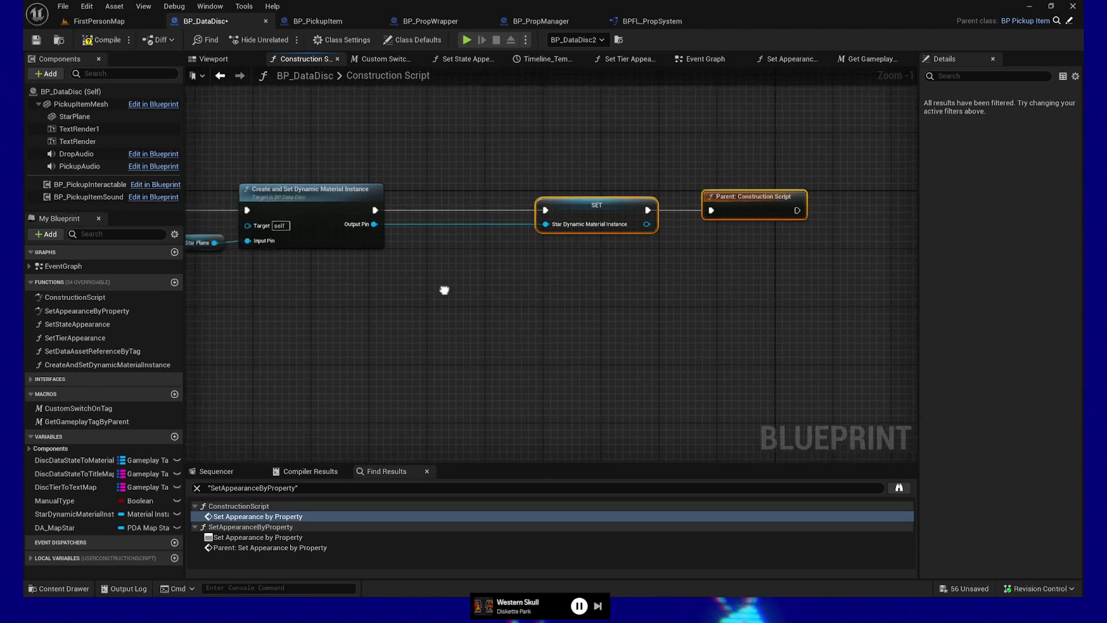
pyautogui.press('Left')
pyautogui.press('Left')
pyautogui.press('Left')
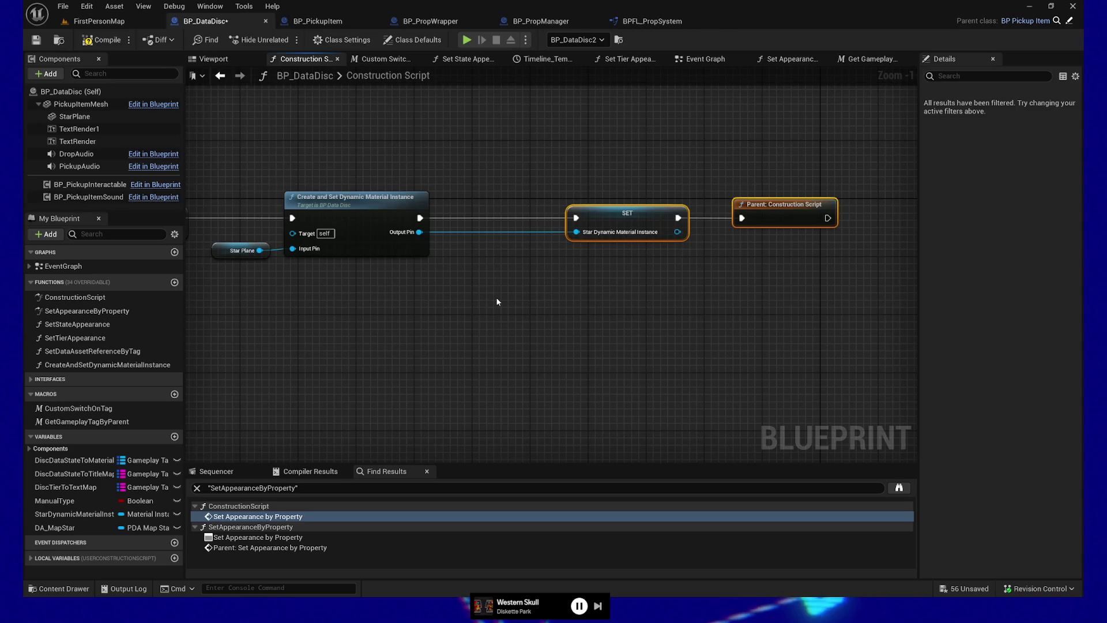
pyautogui.press('Left')
pyautogui.press('Left')
pyautogui.press('Left')
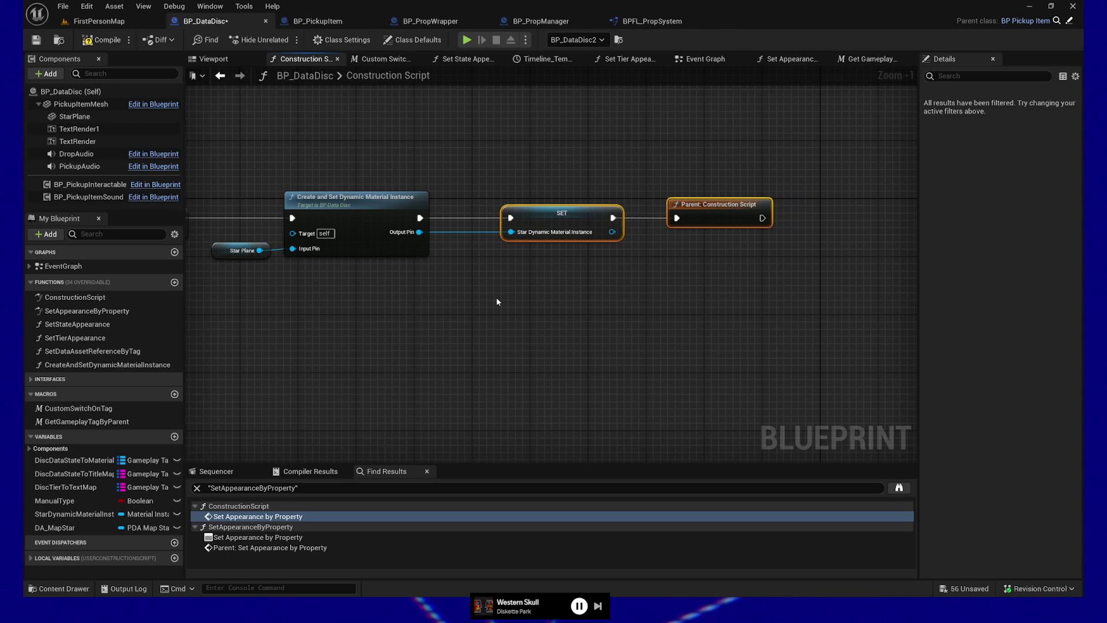
pyautogui.press('Left')
pyautogui.press('Left')
# Review the whole Construction Script chain, compile BP_DataDisc, and start a playtest
pyautogui.moveTo(240, 208)
pyautogui.mouseDown()
pyautogui.moveTo(375, 211)
pyautogui.moveTo(404, 256)
pyautogui.moveTo(438, 253)
pyautogui.mouseUp()
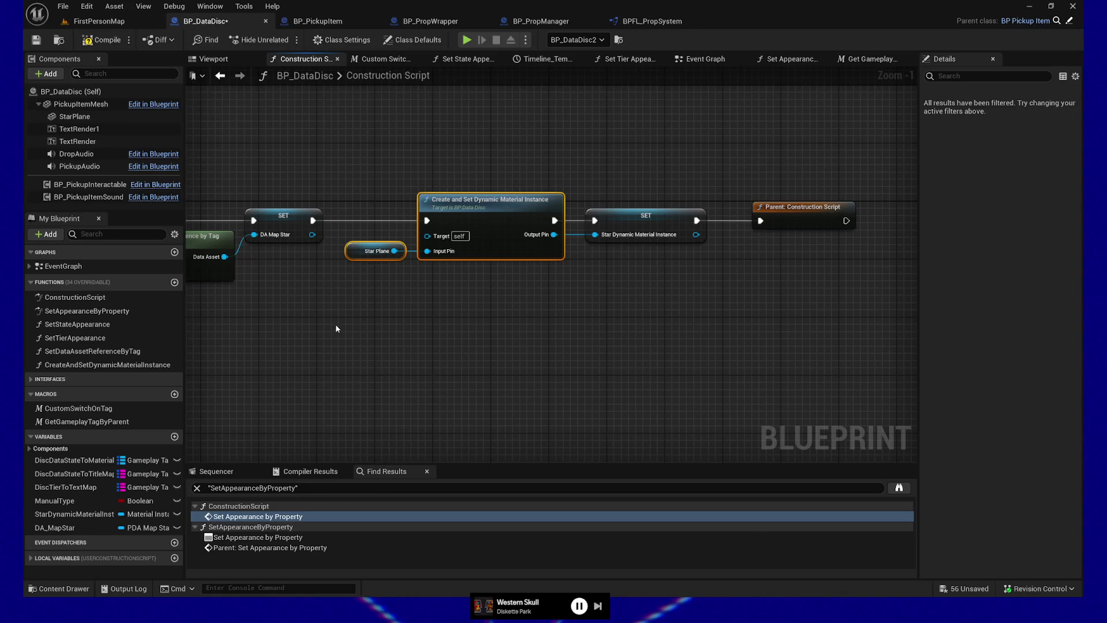
pyautogui.moveTo(356, 331); pyautogui.dragTo(496, 336)
pyautogui.moveTo(822, 363)
pyautogui.mouseDown()
pyautogui.moveTo(593, 360)
pyautogui.moveTo(686, 350)
pyautogui.mouseUp()
pyautogui.scroll(-2, 686, 351)
pyautogui.moveTo(602, 353)
pyautogui.mouseDown()
pyautogui.moveTo(757, 345)
pyautogui.moveTo(613, 343)
pyautogui.moveTo(650, 344)
pyautogui.mouseUp()
pyautogui.scroll(-1, 613, 342)
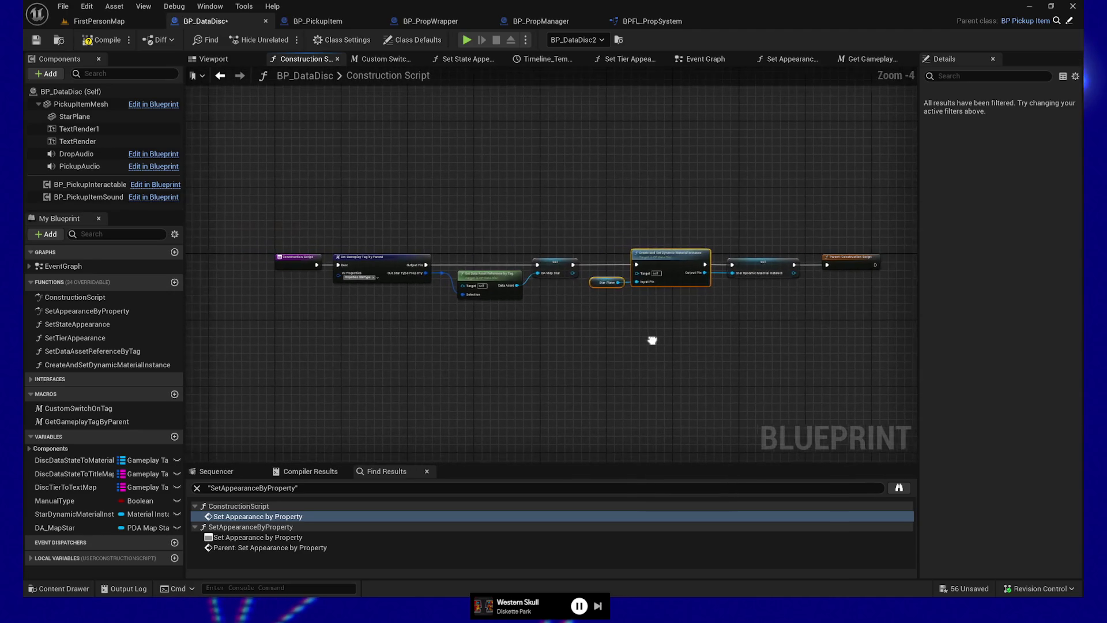
pyautogui.click(95, 43)
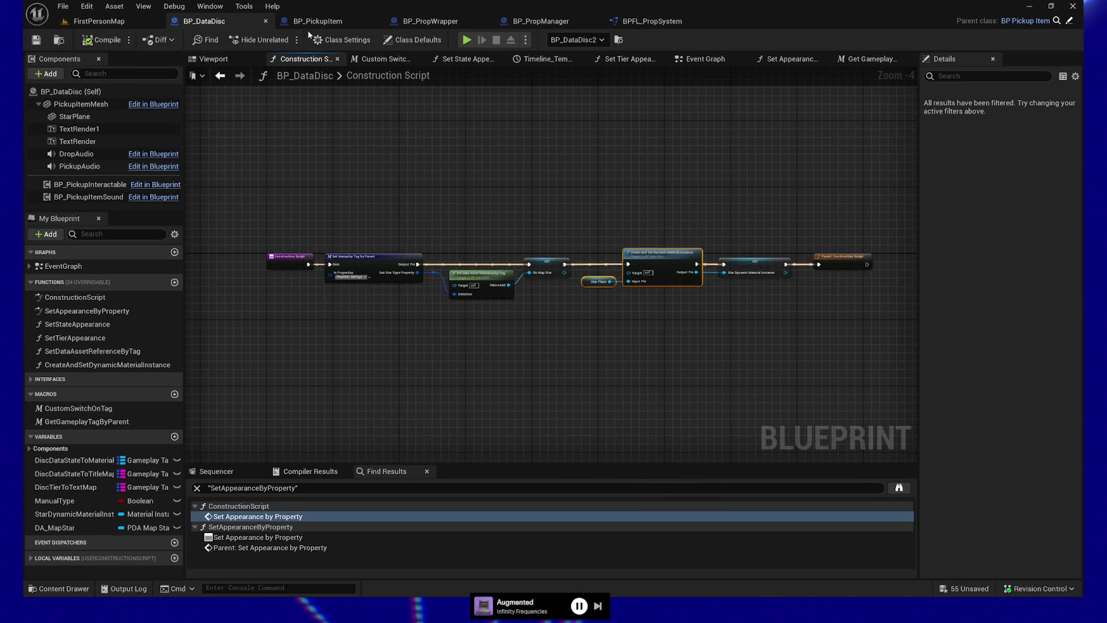
pyautogui.click(466, 40)
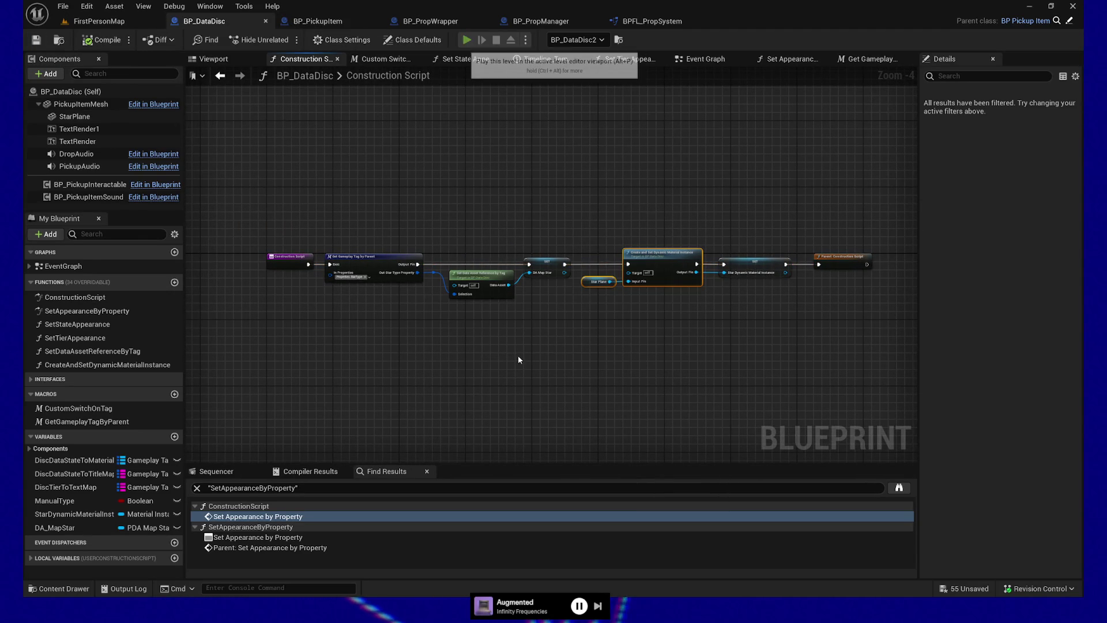
# Walk to the data discs, then pick up and drop the Raw Data and Processed Data discs
pyautogui.press('w')
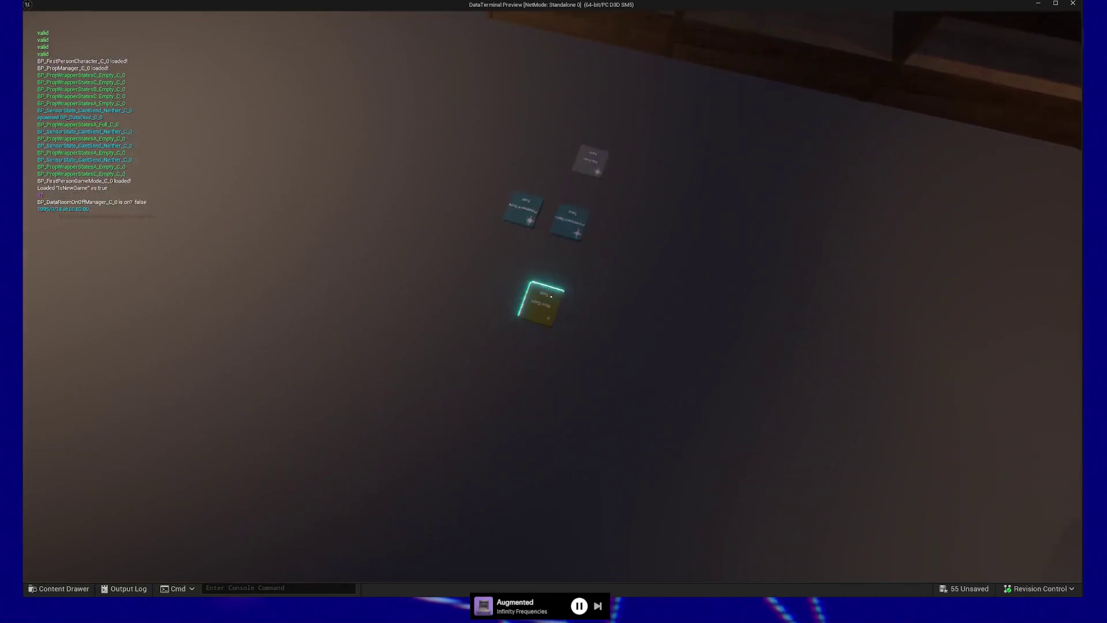
pyautogui.click(551, 297)
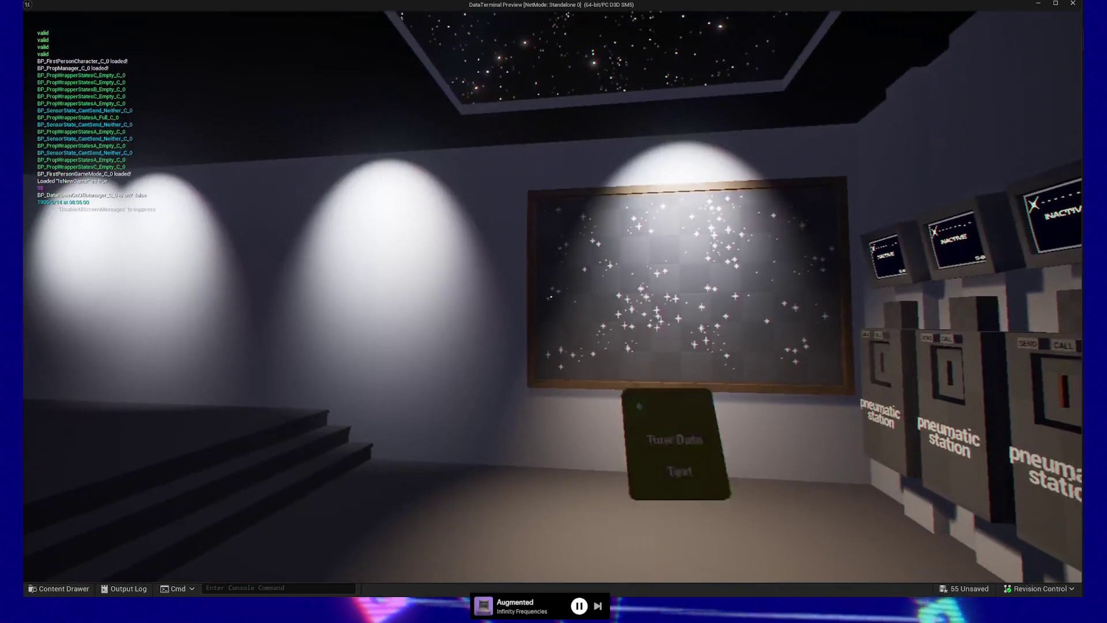
pyautogui.click(551, 296)
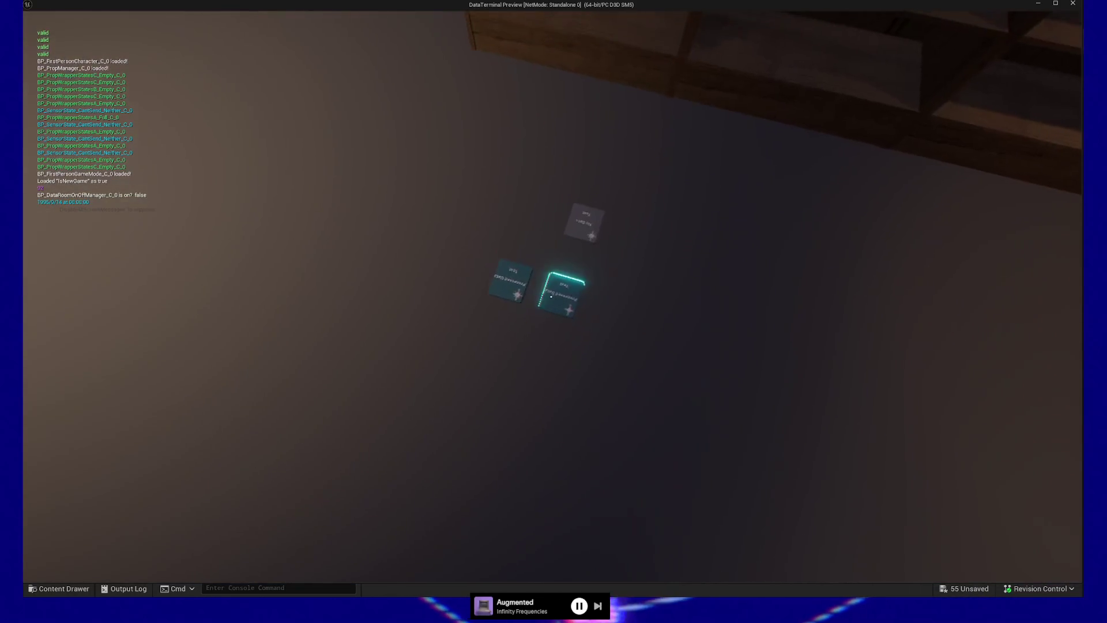
pyautogui.click(551, 297)
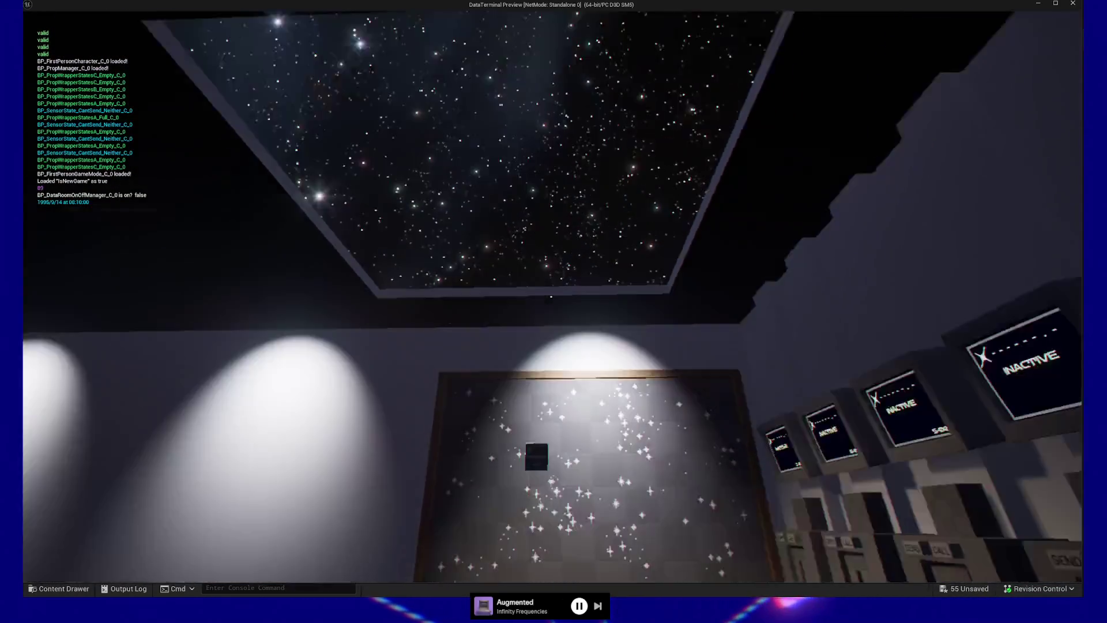
pyautogui.click(551, 296)
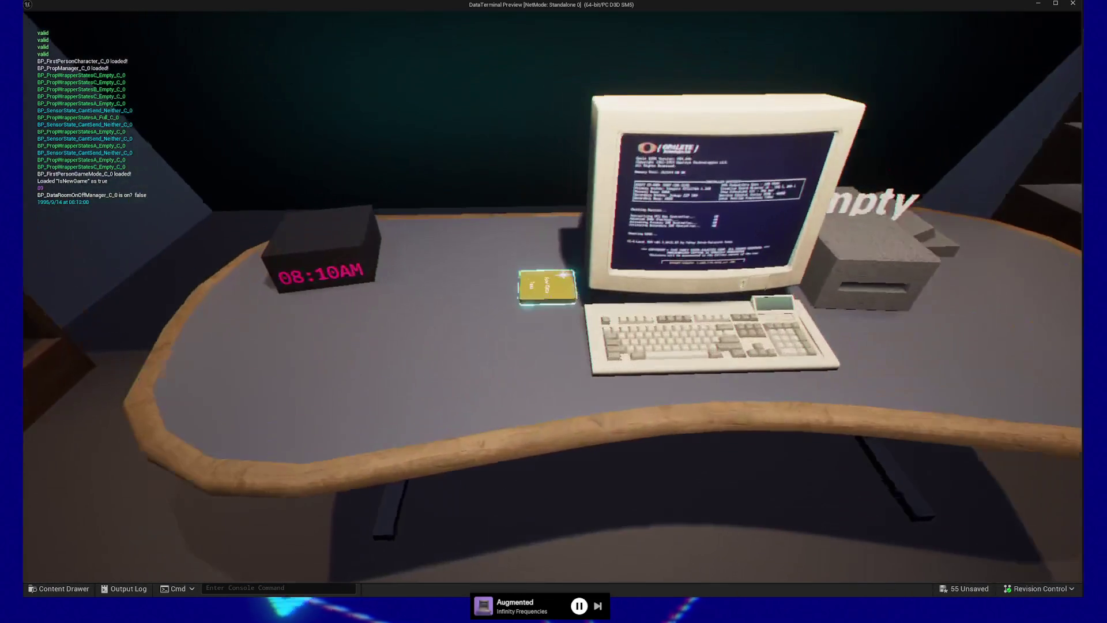
# Insert the Raw Data Text card into the disc drive, eject it, and take the card back
pyautogui.click(550, 297)
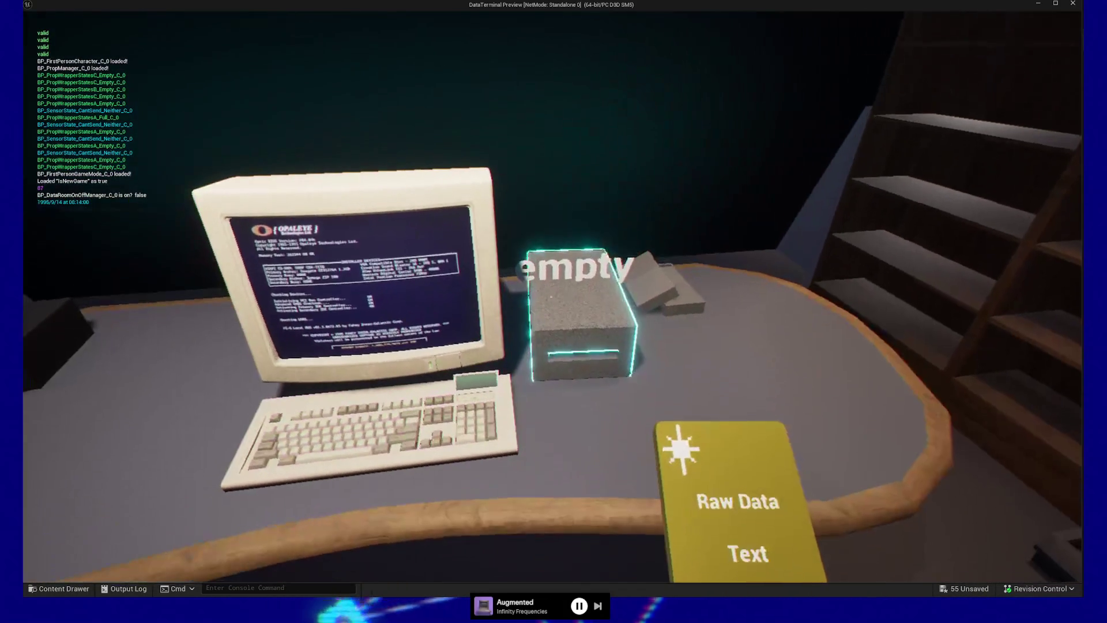
pyautogui.click(551, 296)
pyautogui.click(551, 296)
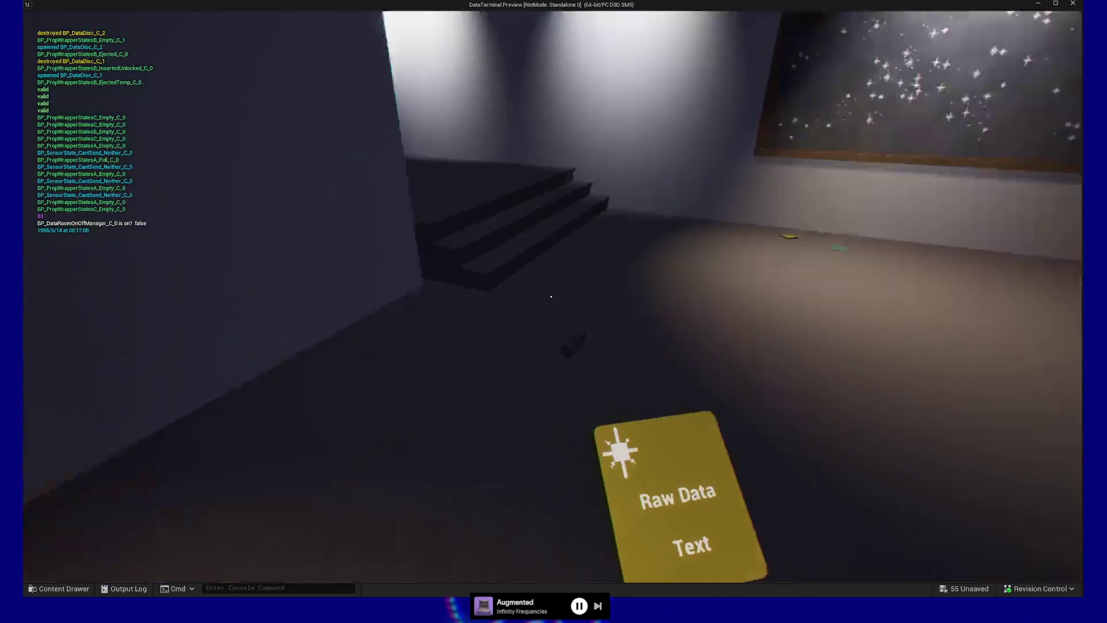
pyautogui.click(551, 296)
# Walk to a pneumatic station, insert the No Data card and send it off
pyautogui.press('w')
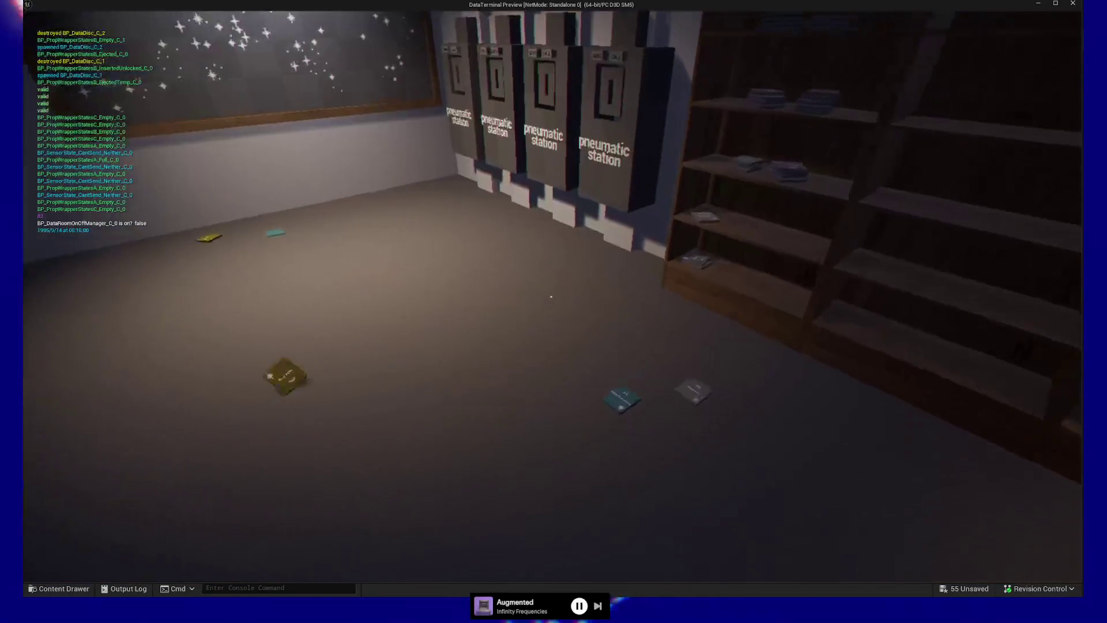
pyautogui.press('w')
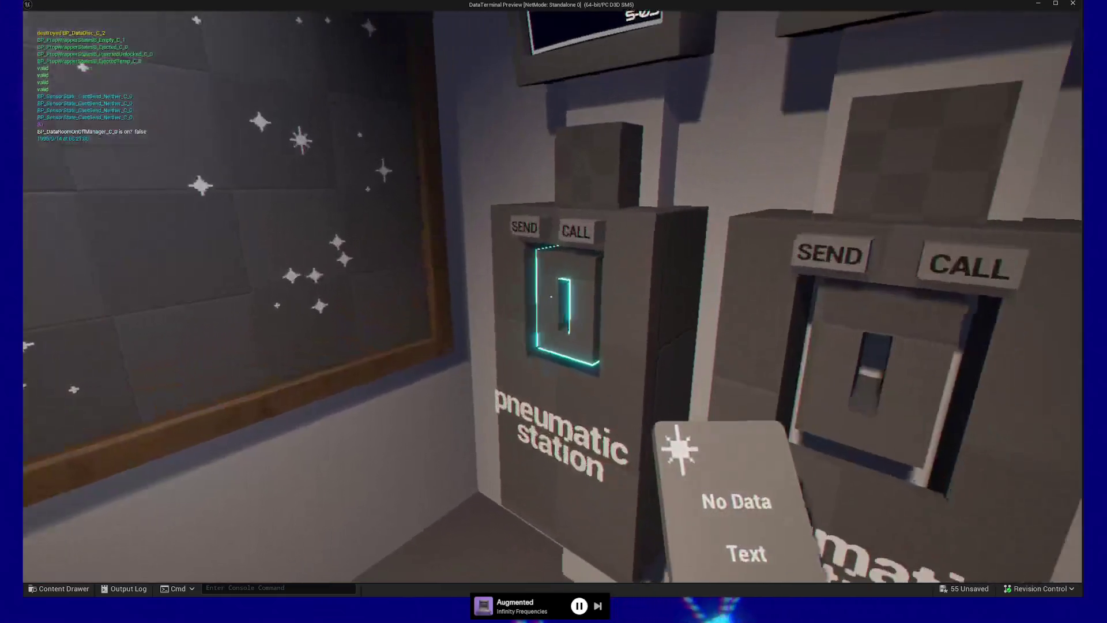
pyautogui.click(550, 296)
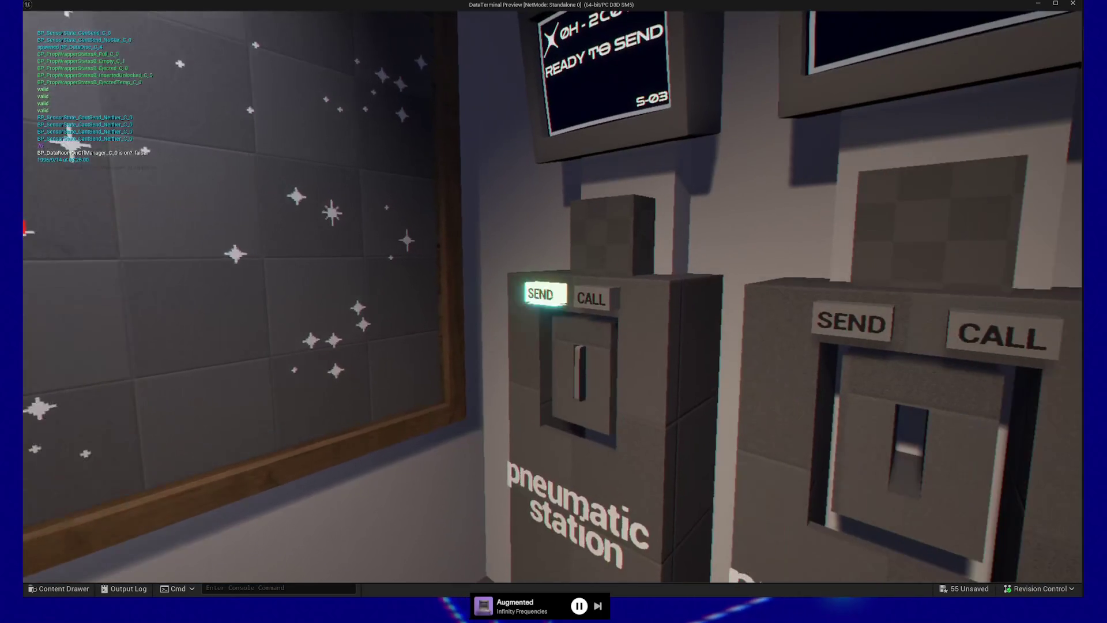
pyautogui.click(551, 296)
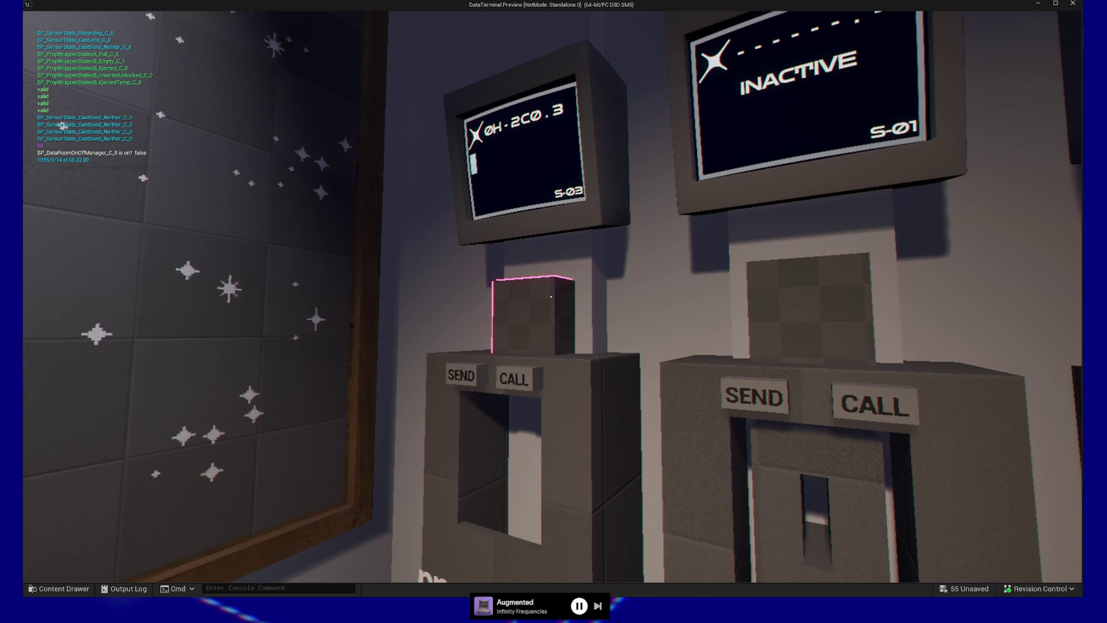
# Look over the star board, then send the card from the 0R-P4K.X station
pyautogui.press('w')
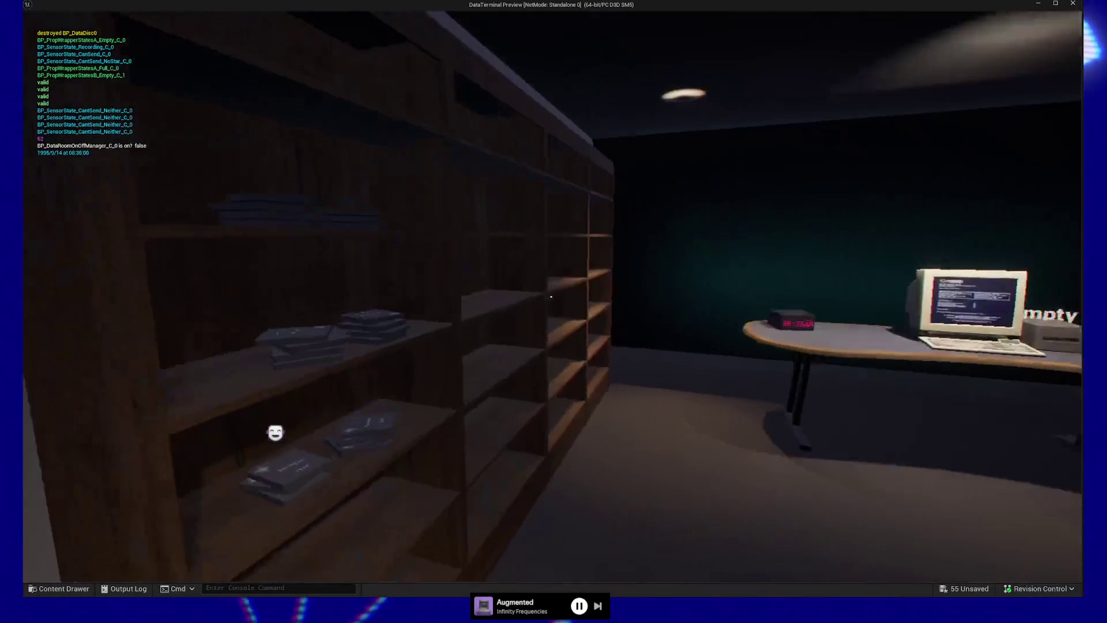
pyautogui.press('a')
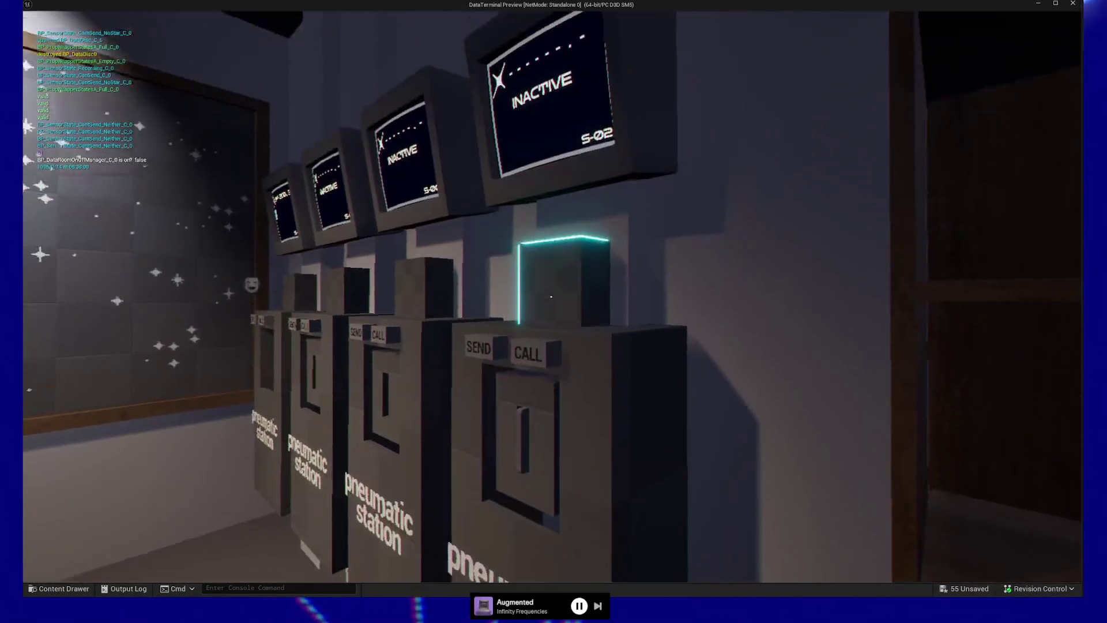
pyautogui.press('w')
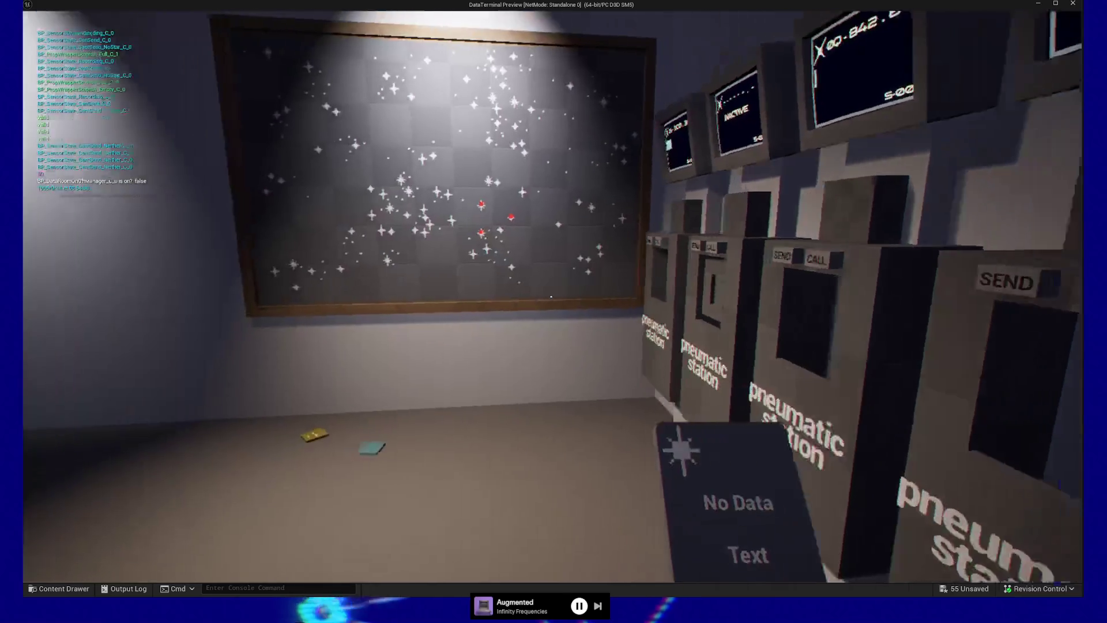
pyautogui.press('w')
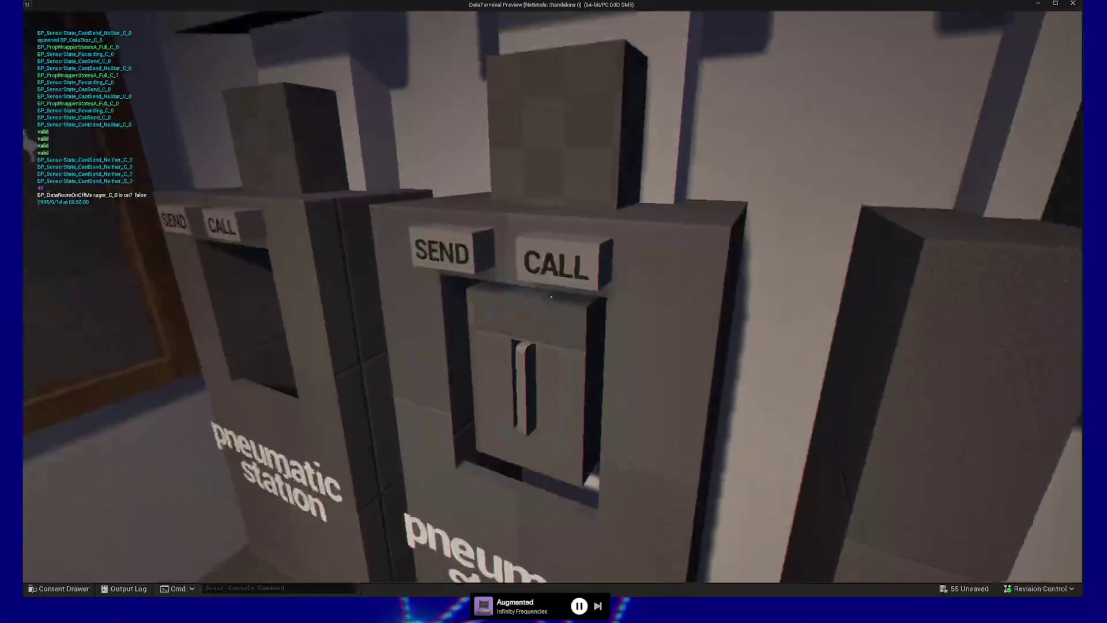
pyautogui.press('w')
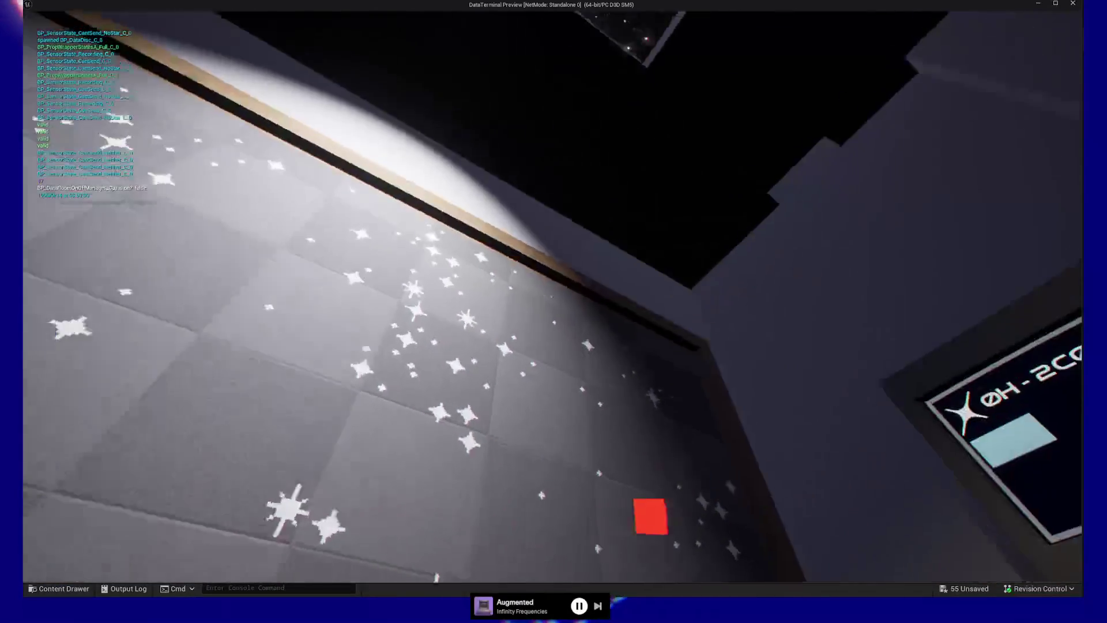
pyautogui.press('w')
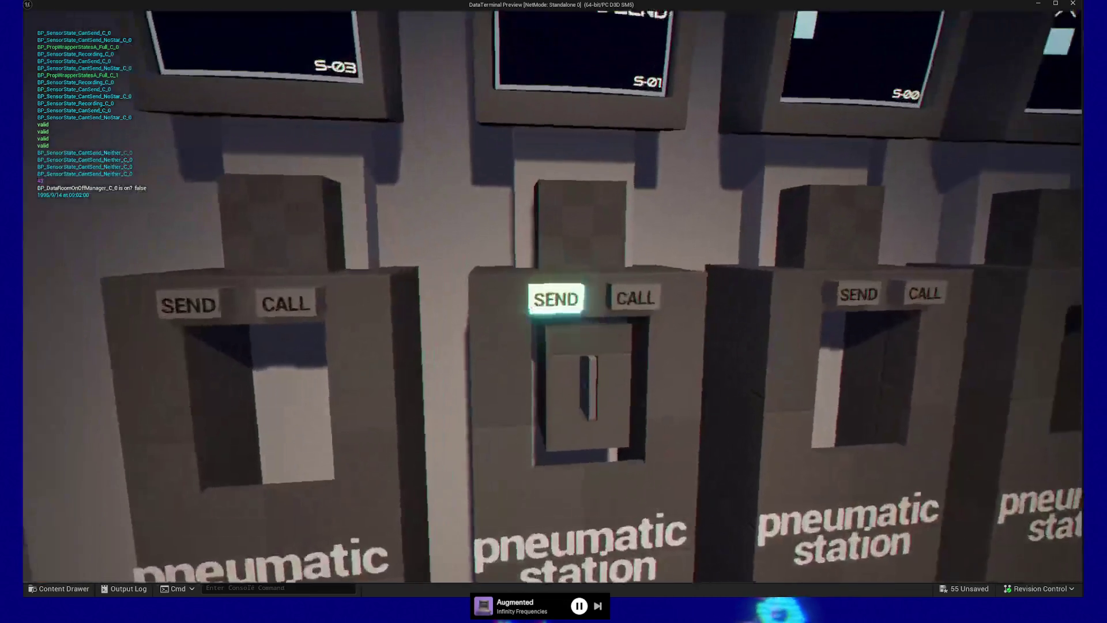
pyautogui.click(550, 296)
# Pace in front of the four stations until S-03 shows RECORDING DONE and CALL
pyautogui.press('s')
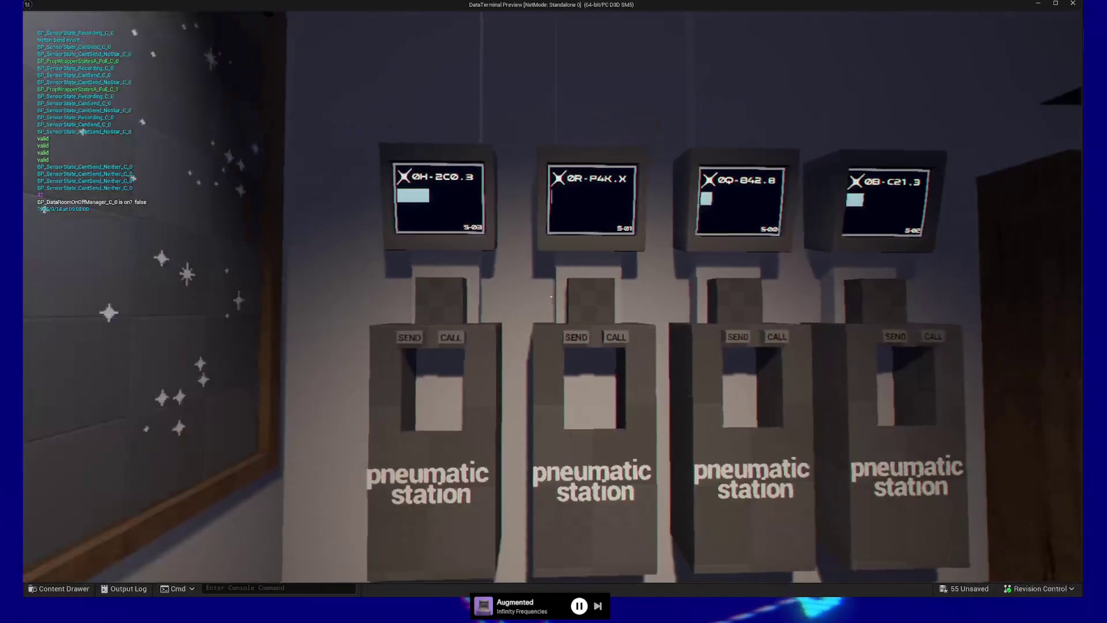
pyautogui.press('w')
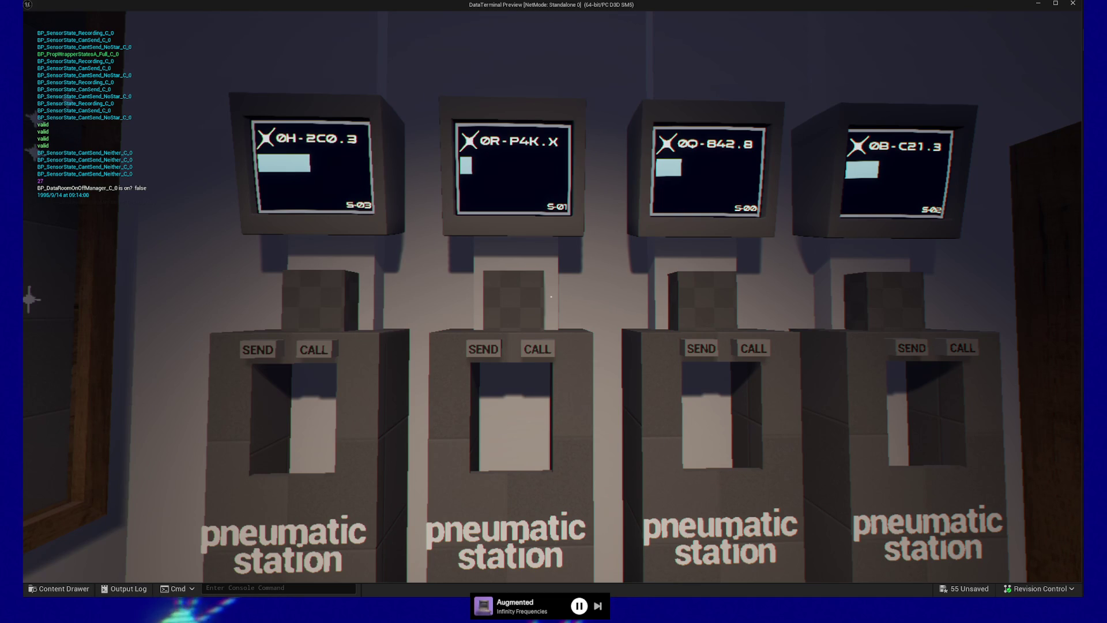
pyautogui.press('s')
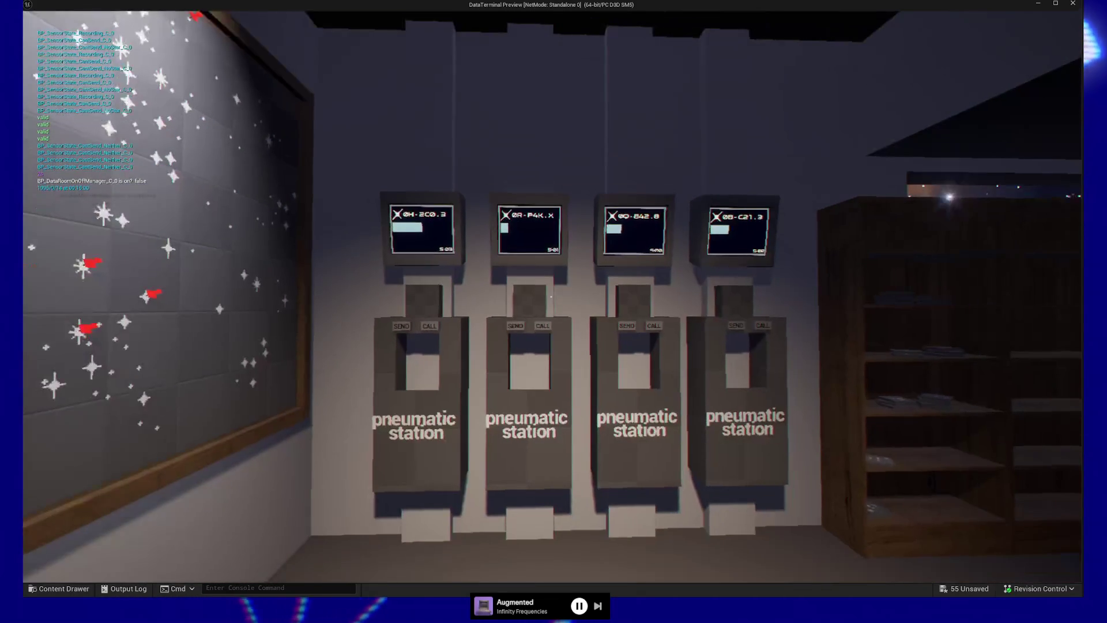
pyautogui.press('w')
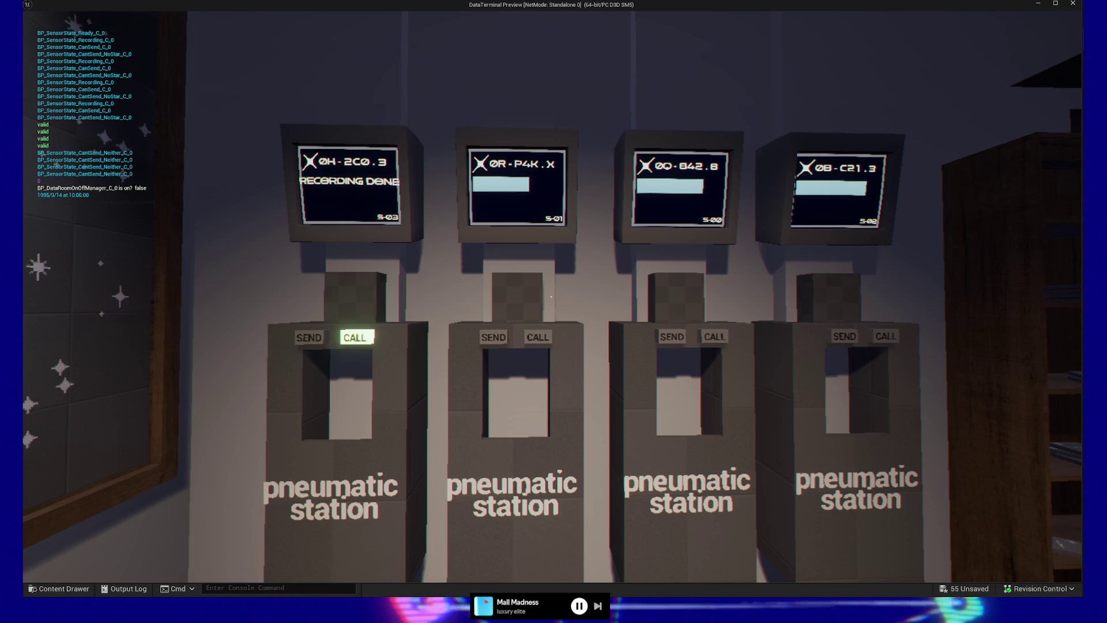
# Call the recorded disc from station S-03, take the Raw Data card, and drop and re-grab it
pyautogui.press('w')
pyautogui.click(551, 296)
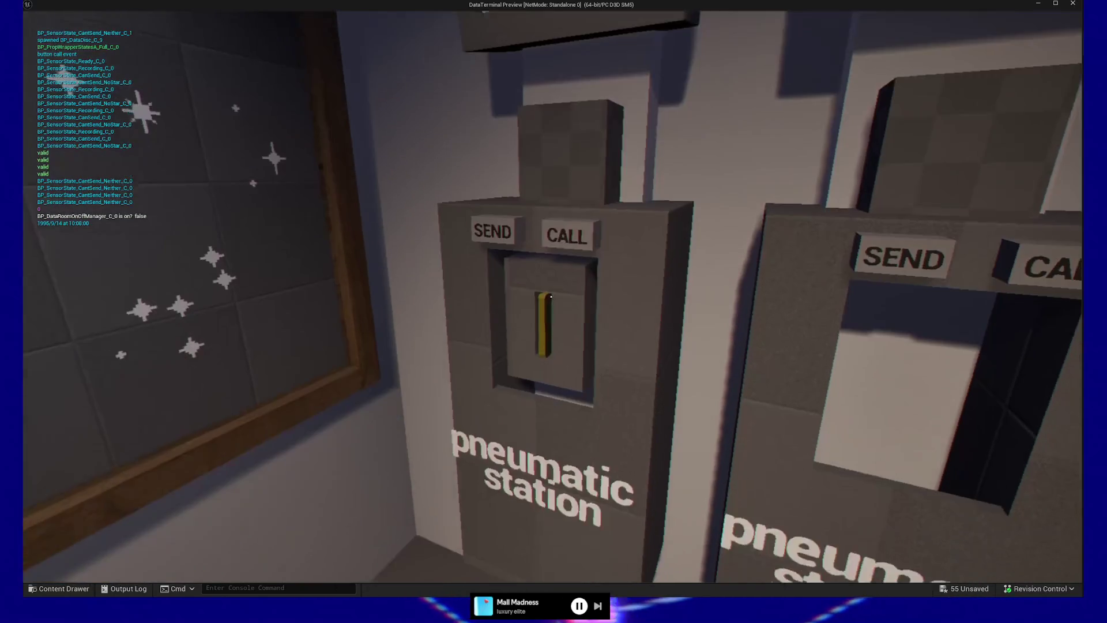
pyautogui.click(551, 296)
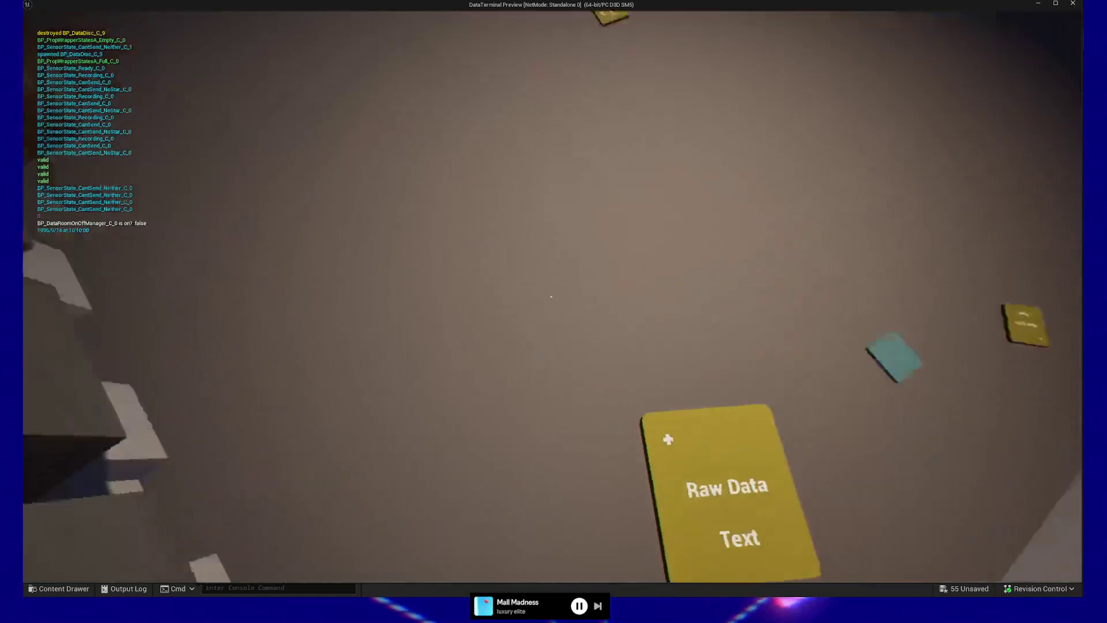
pyautogui.click(551, 296)
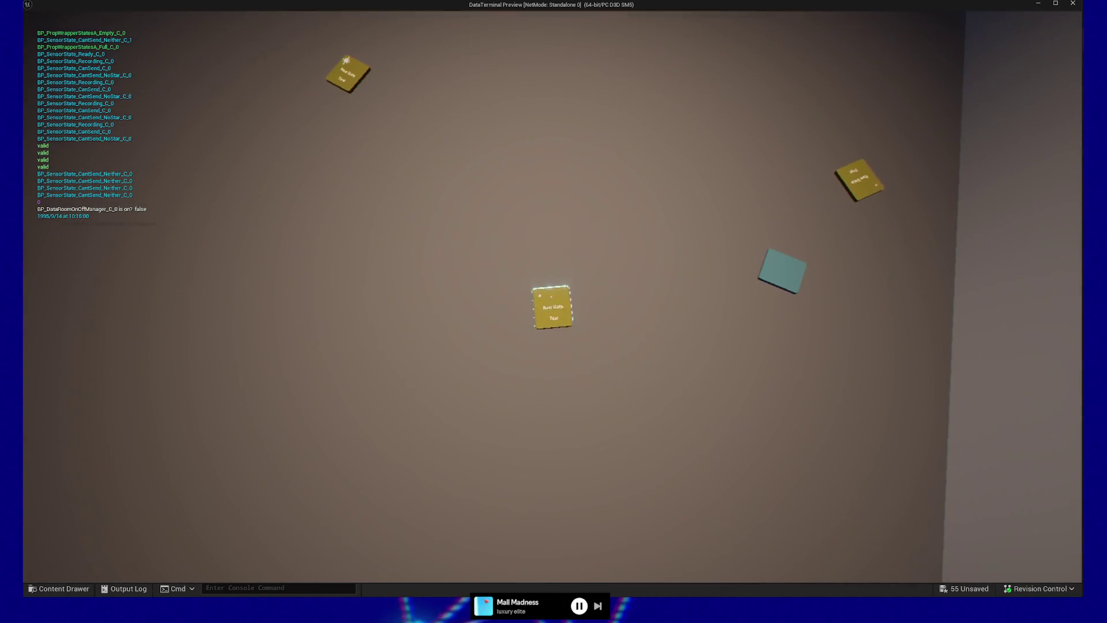
pyautogui.click(551, 296)
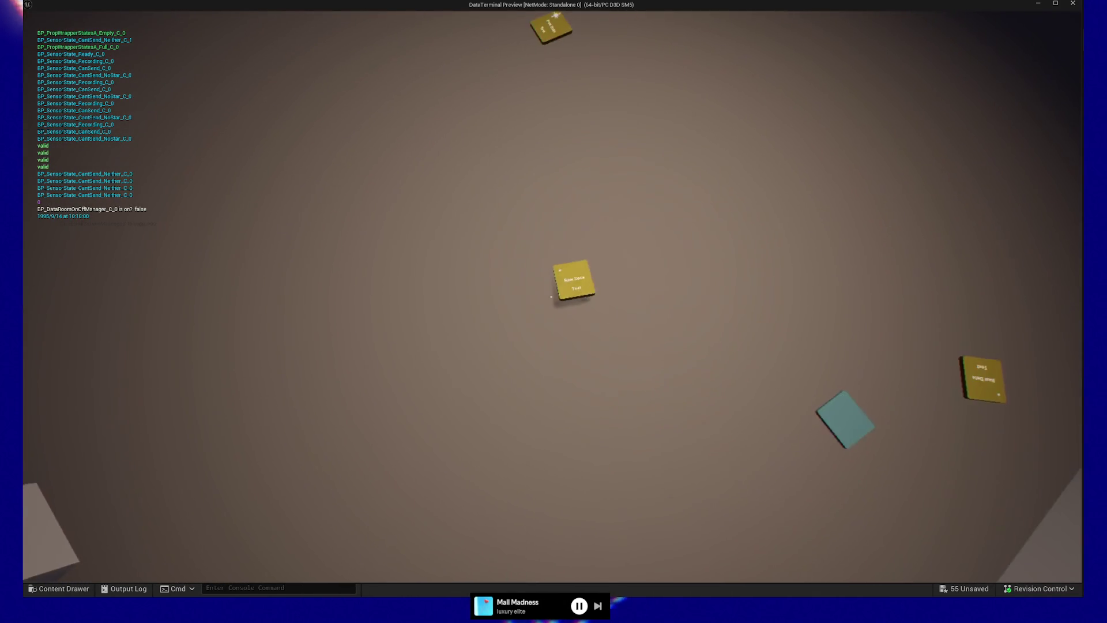
pyautogui.click(552, 297)
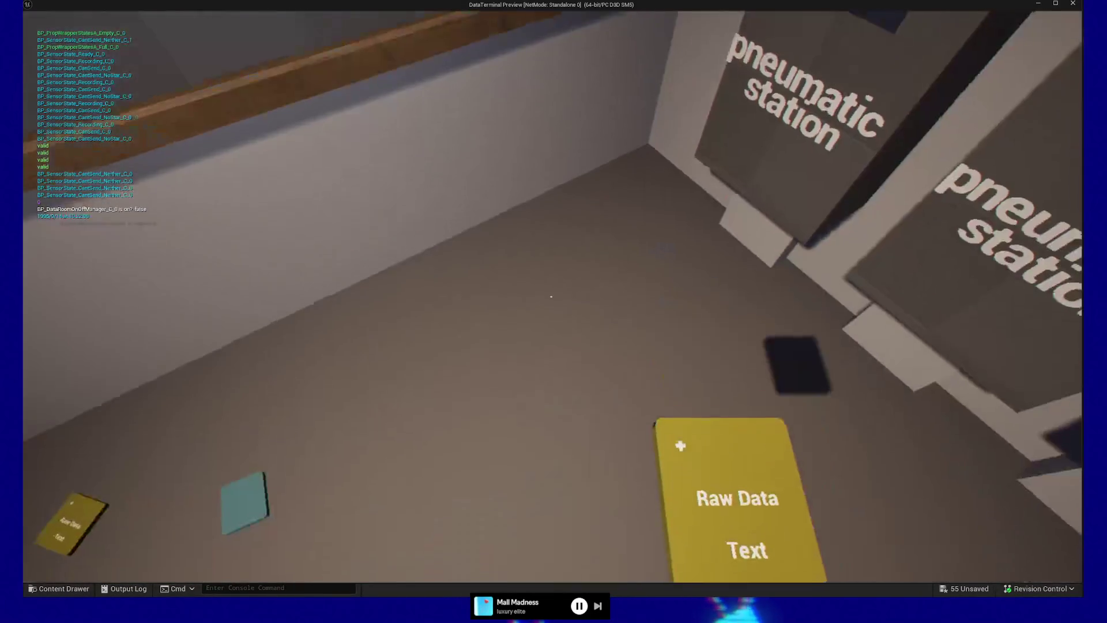
pyautogui.click(551, 297)
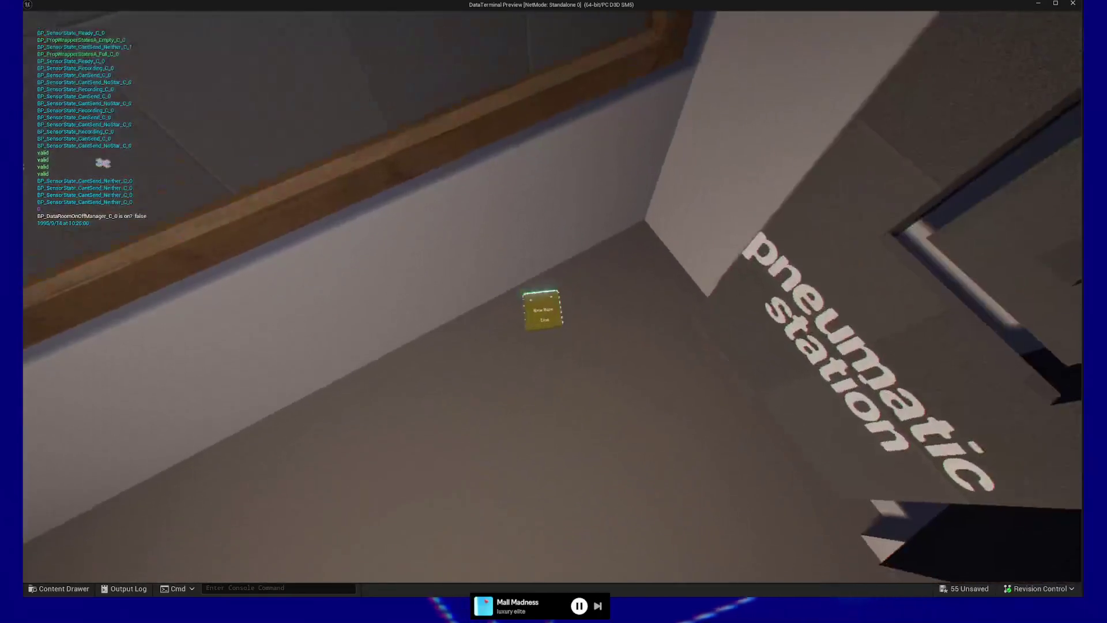
pyautogui.click(551, 296)
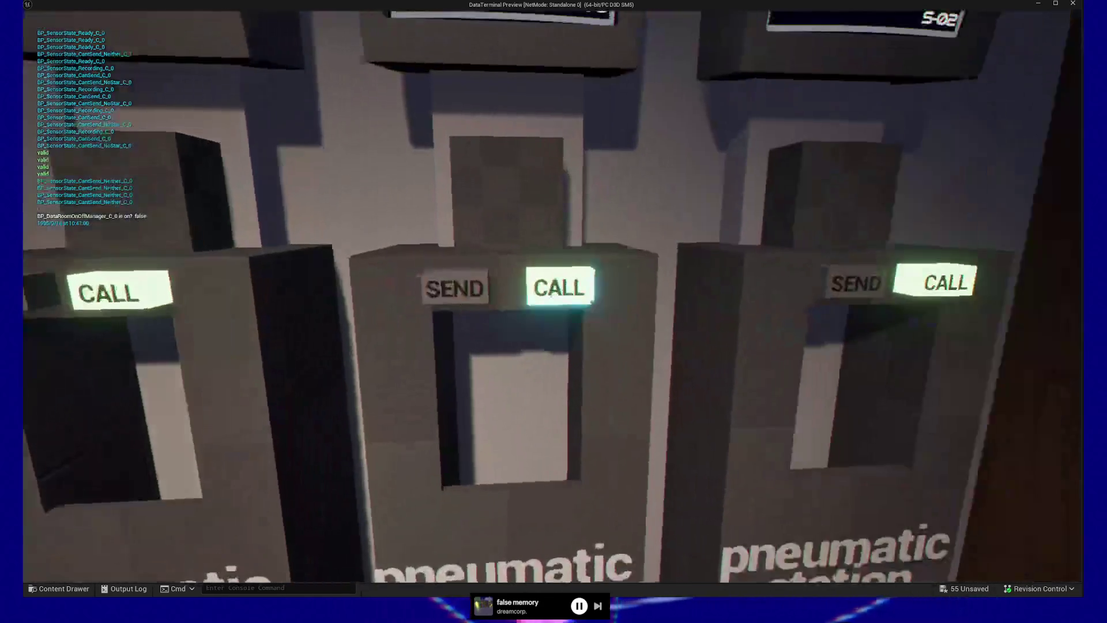
# Call and collect Raw Data cards from three more stations, then quit the preview
pyautogui.click(551, 294)
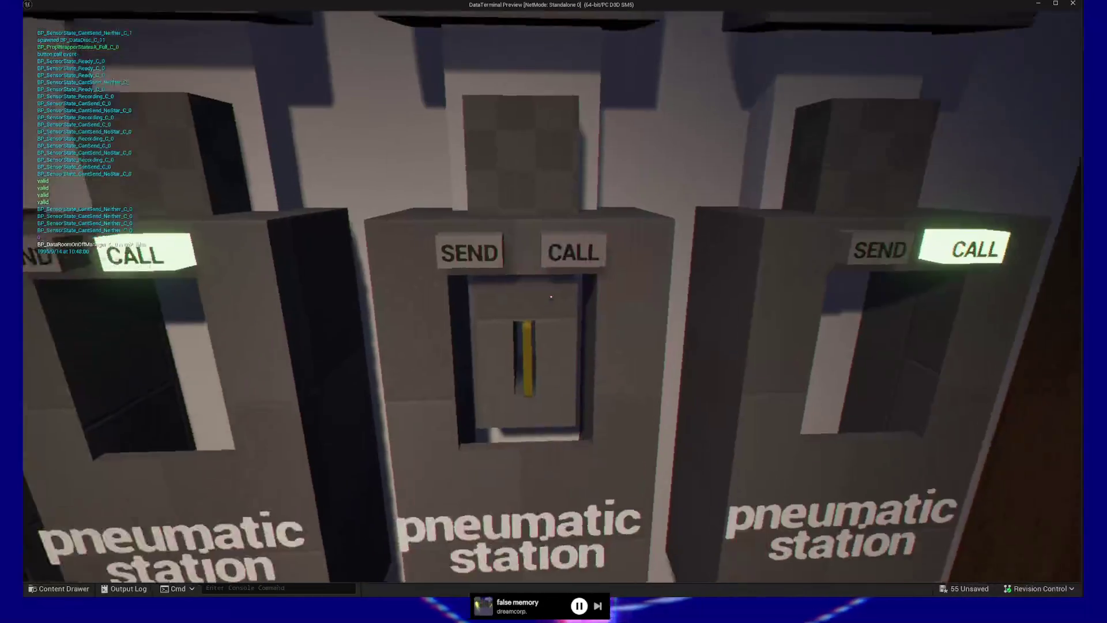
pyautogui.click(551, 295)
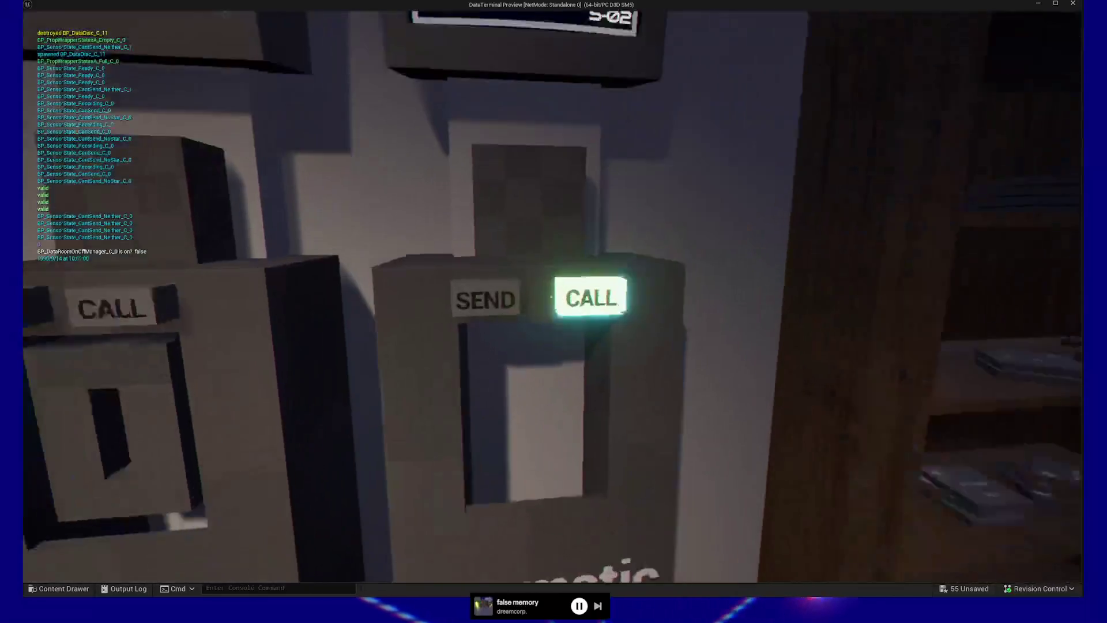
pyautogui.click(551, 295)
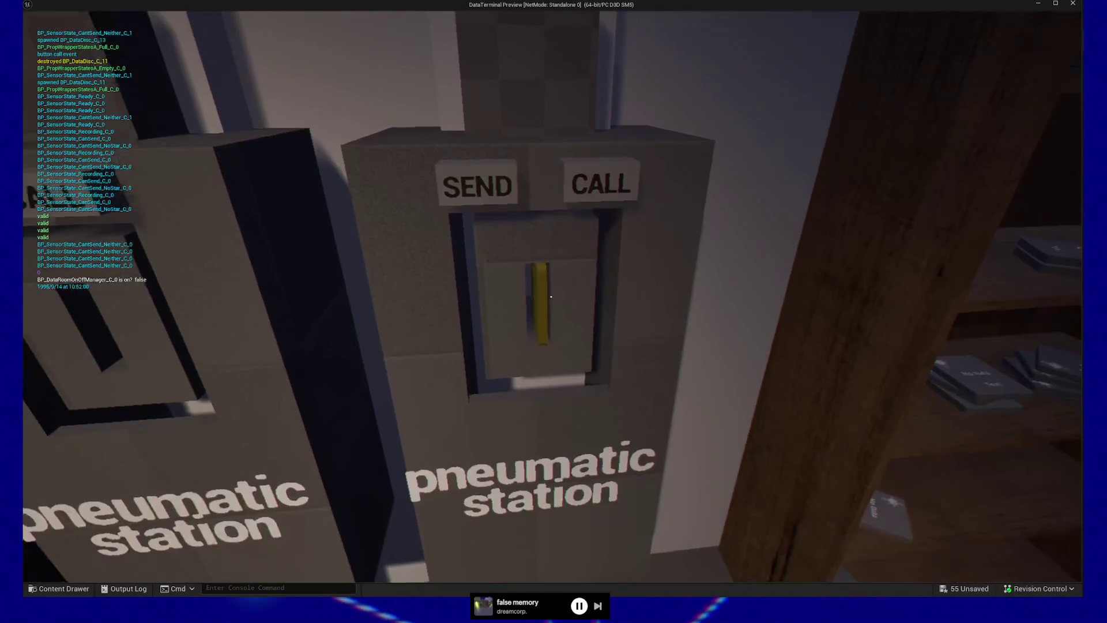
pyautogui.click(551, 295)
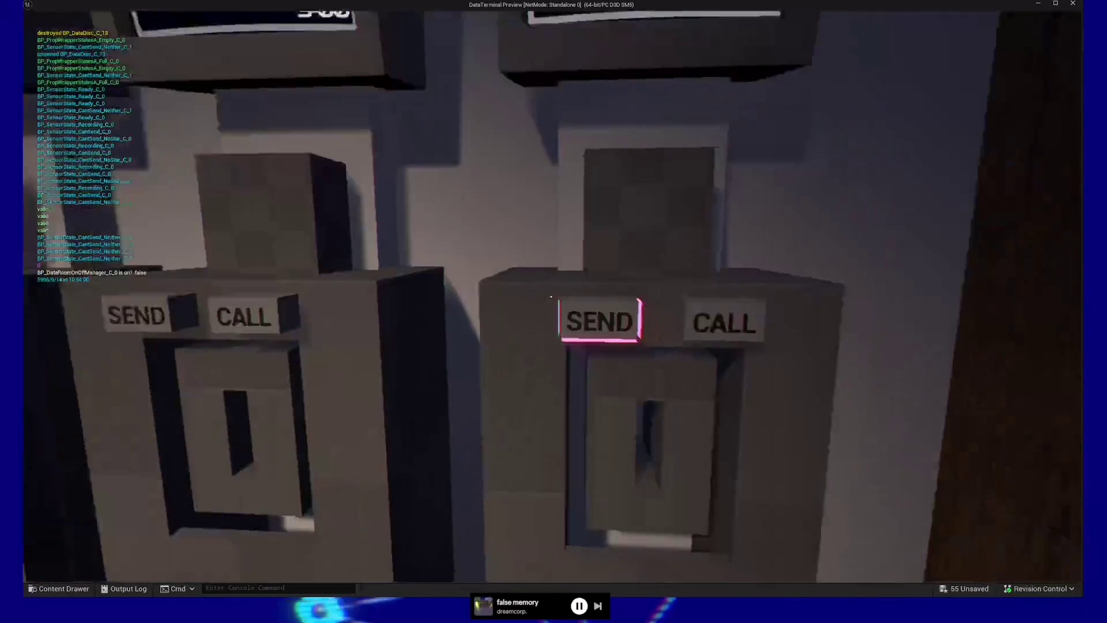
pyautogui.click(551, 295)
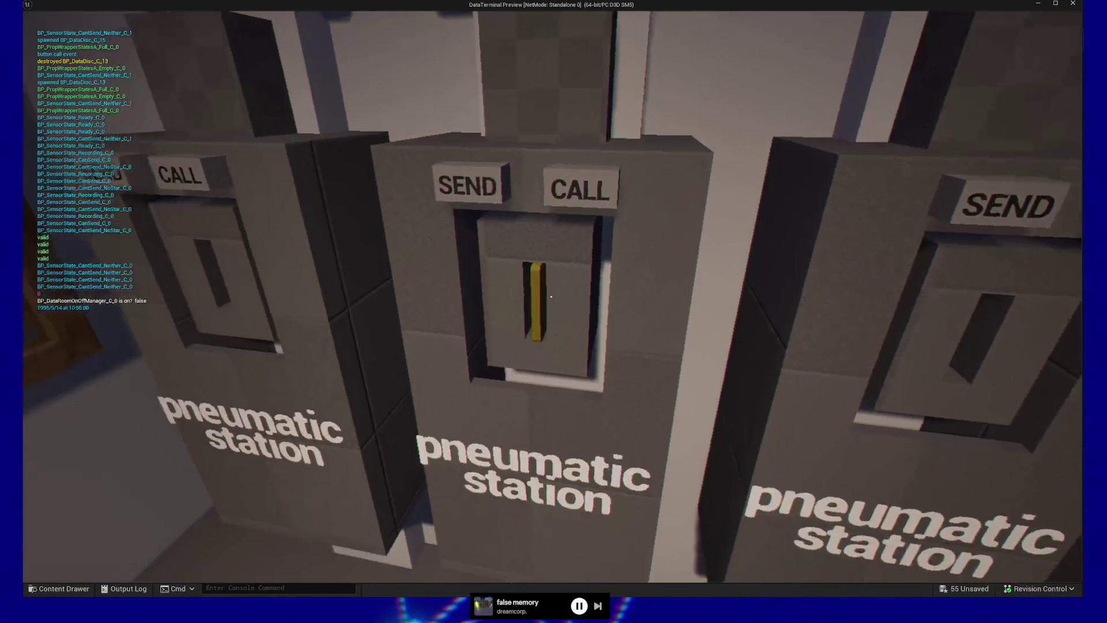
pyautogui.click(551, 295)
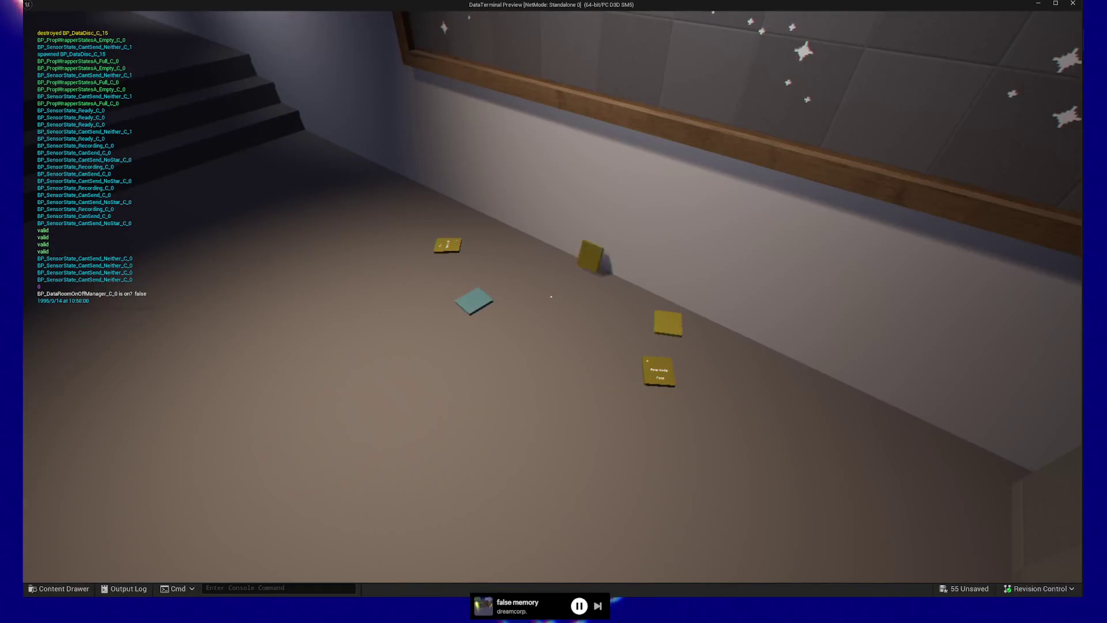
pyautogui.press('Escape')
pyautogui.click(567, 468)
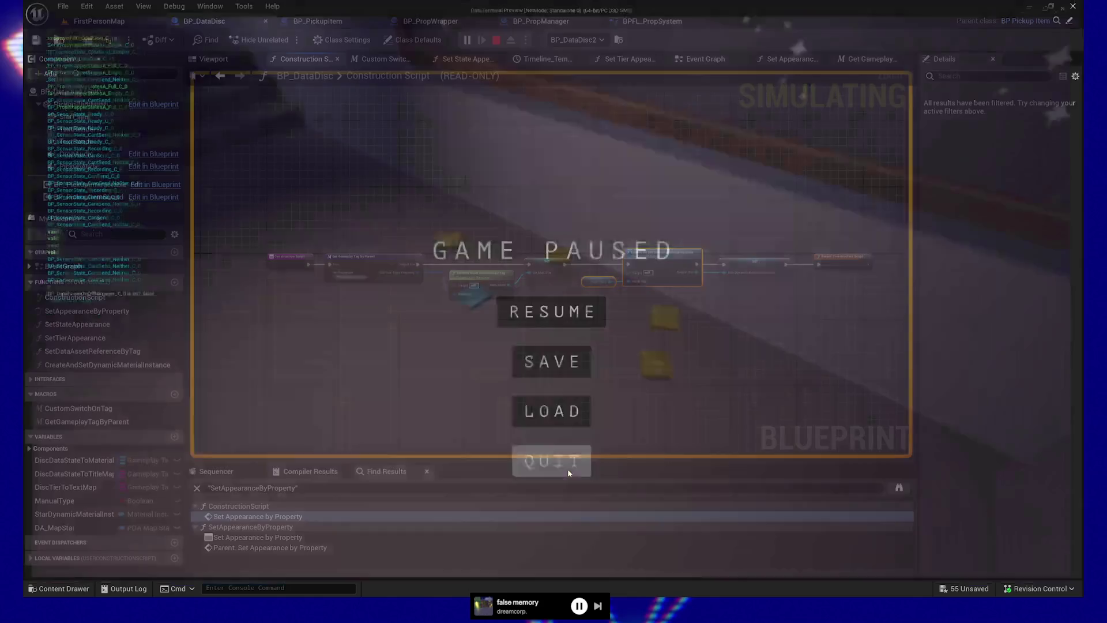
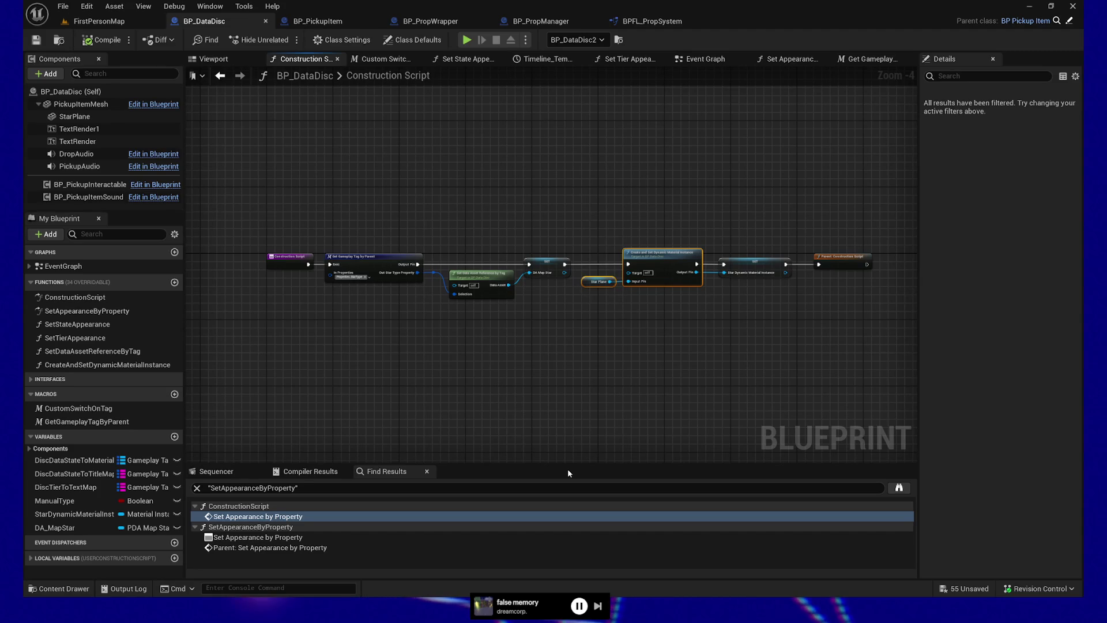
# Look over the BP_DataDisc construction script and save the open blueprints
pyautogui.scroll(2, 605, 357)
pyautogui.scroll(-1, 605, 356)
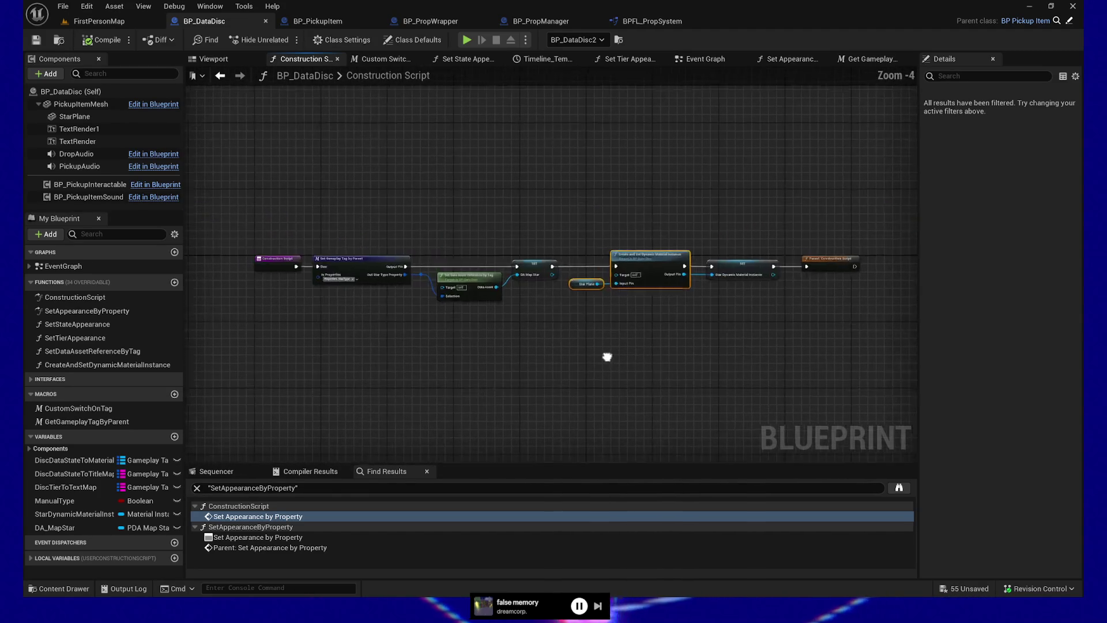
pyautogui.scroll(1, 494, 366)
pyautogui.moveTo(494, 366)
pyautogui.mouseDown()
pyautogui.moveTo(508, 392)
pyautogui.moveTo(566, 382)
pyautogui.moveTo(526, 378)
pyautogui.mouseUp()
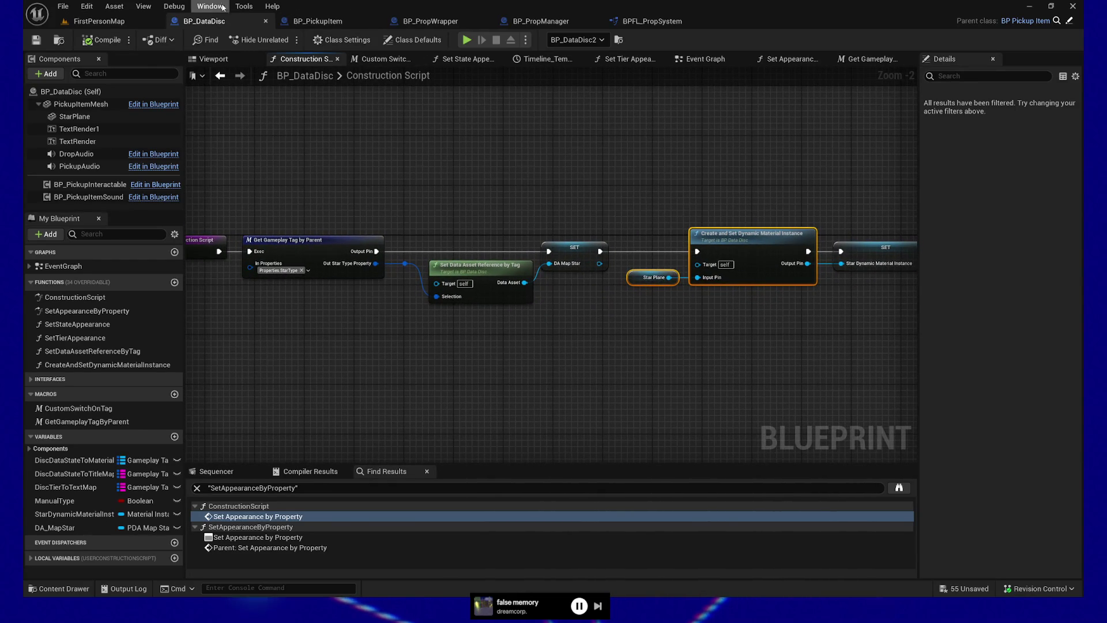
pyautogui.hotkey('ctrl', 's')
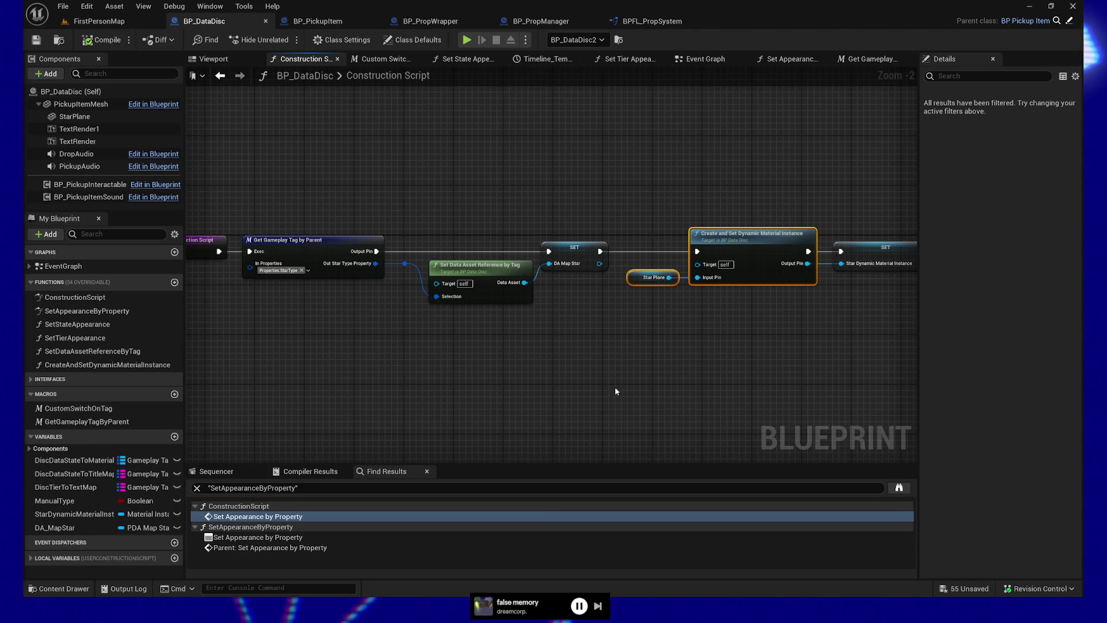
# Open BP_PropWrapper_AttachedProp_A from the Content Drawer for editing
pyautogui.moveTo(625, 350)
pyautogui.mouseDown()
pyautogui.moveTo(406, 362)
pyautogui.moveTo(655, 346)
pyautogui.mouseUp()
pyautogui.scroll(-1, 656, 347)
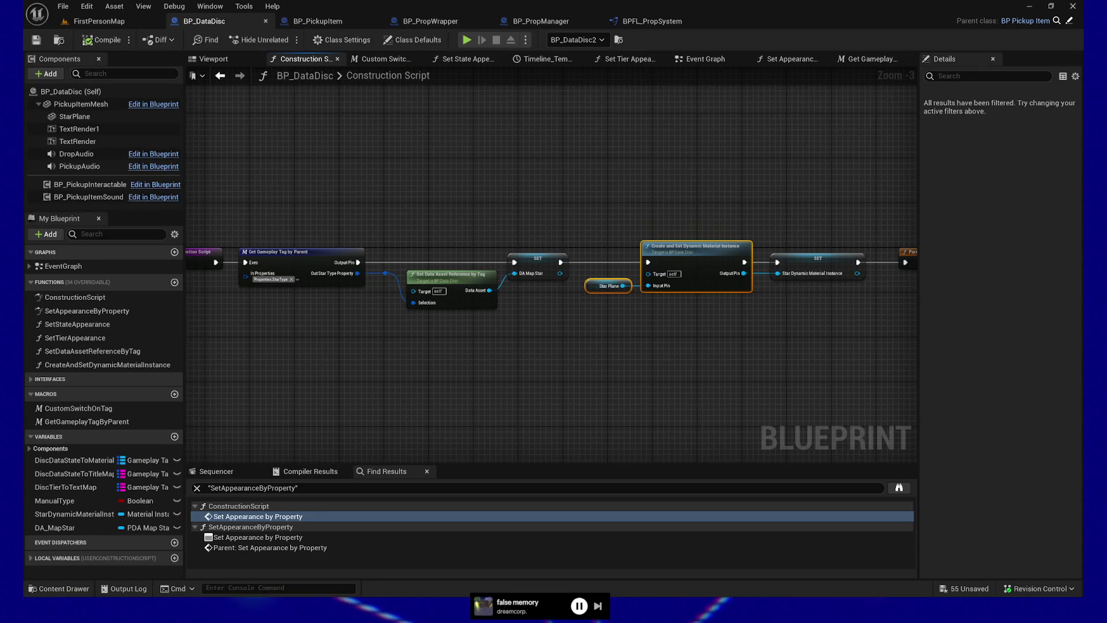
pyautogui.hotkey('ctrl', 'space')
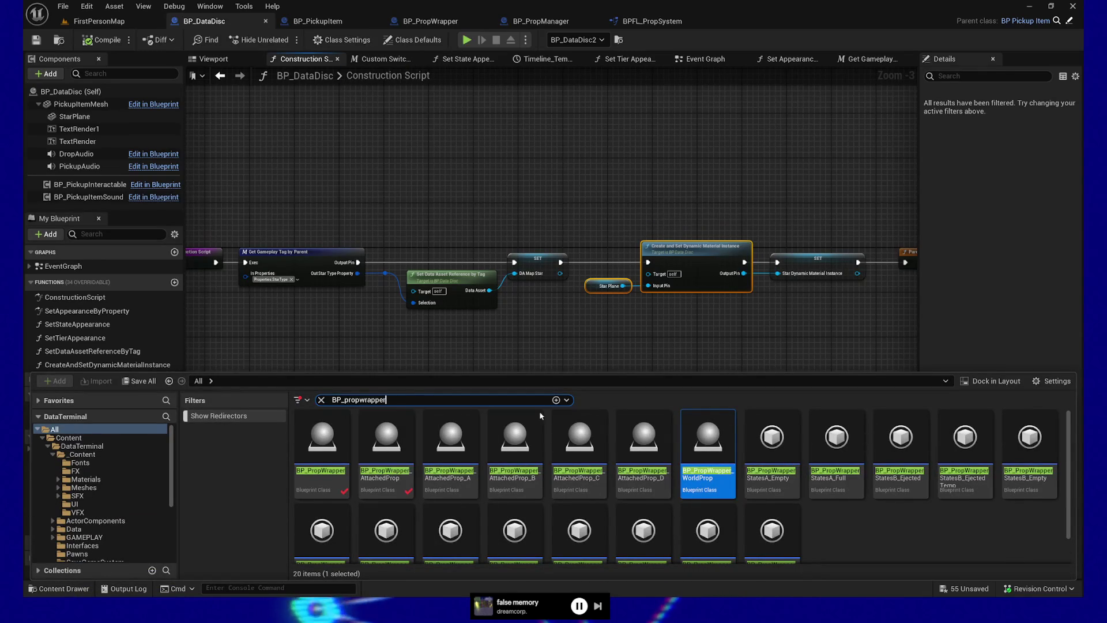
pyautogui.click(458, 445)
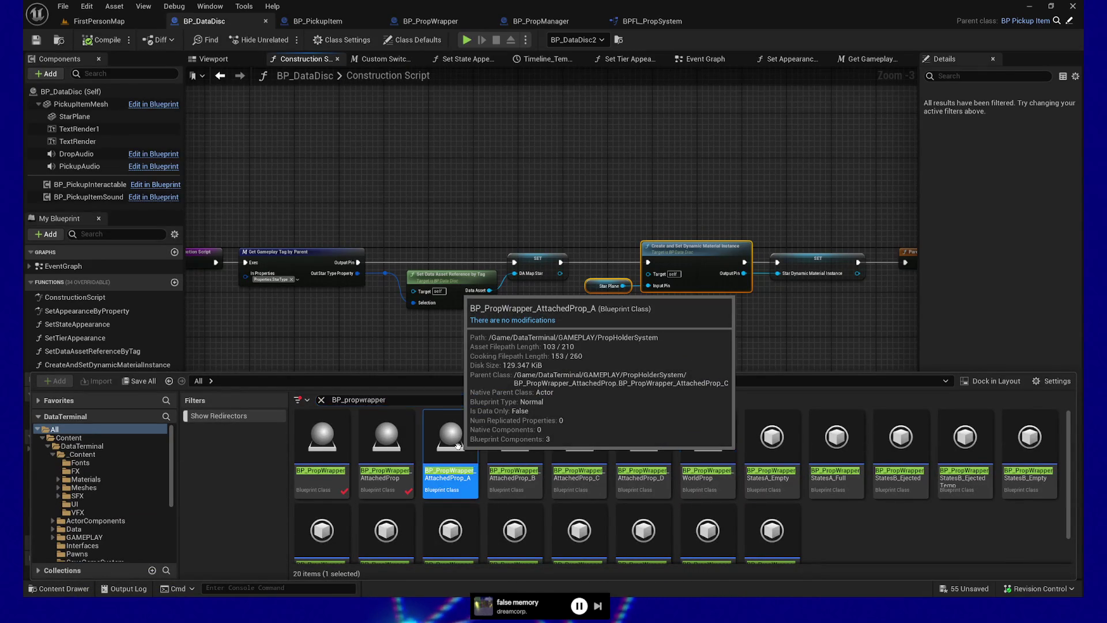
pyautogui.doubleClick(457, 445)
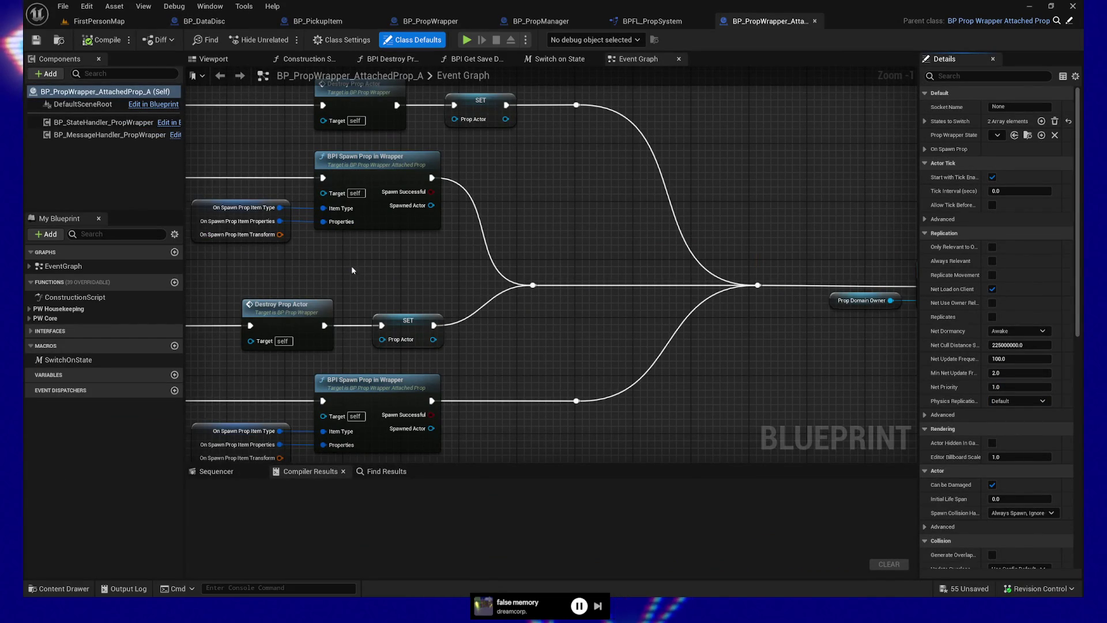
# Move to the state-handler nodes and open the OnSpawnProp getter's context menu
pyautogui.moveTo(374, 254); pyautogui.dragTo(449, 247)
pyautogui.scroll(-2, 460, 246)
pyautogui.moveTo(322, 272)
pyautogui.mouseDown()
pyautogui.moveTo(535, 272)
pyautogui.moveTo(619, 314)
pyautogui.mouseUp()
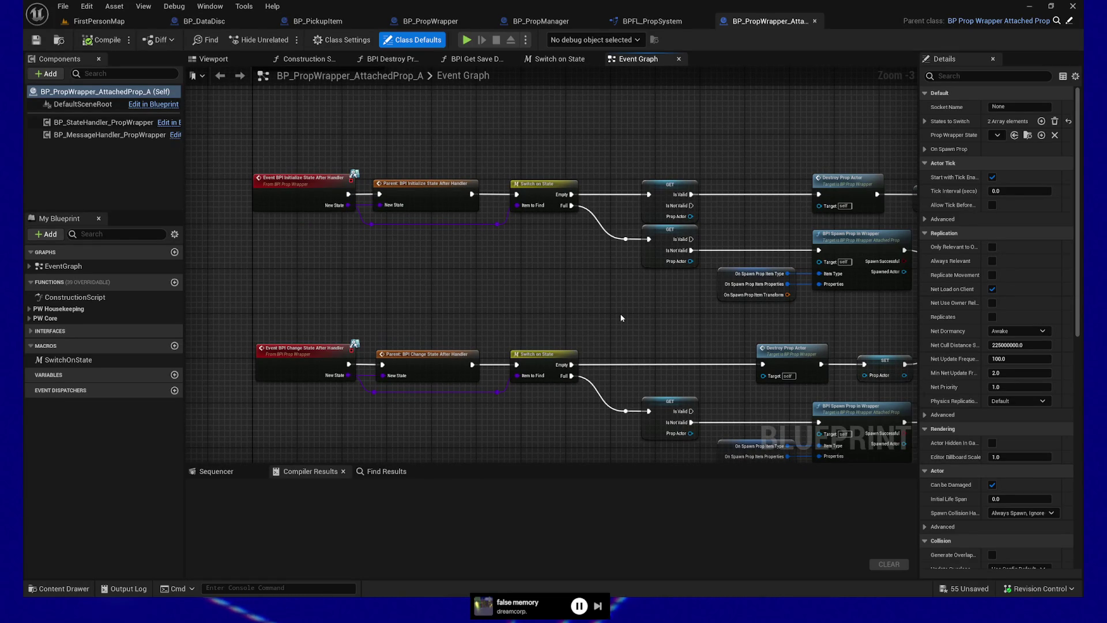
pyautogui.click(722, 273)
pyautogui.rightClick(722, 274)
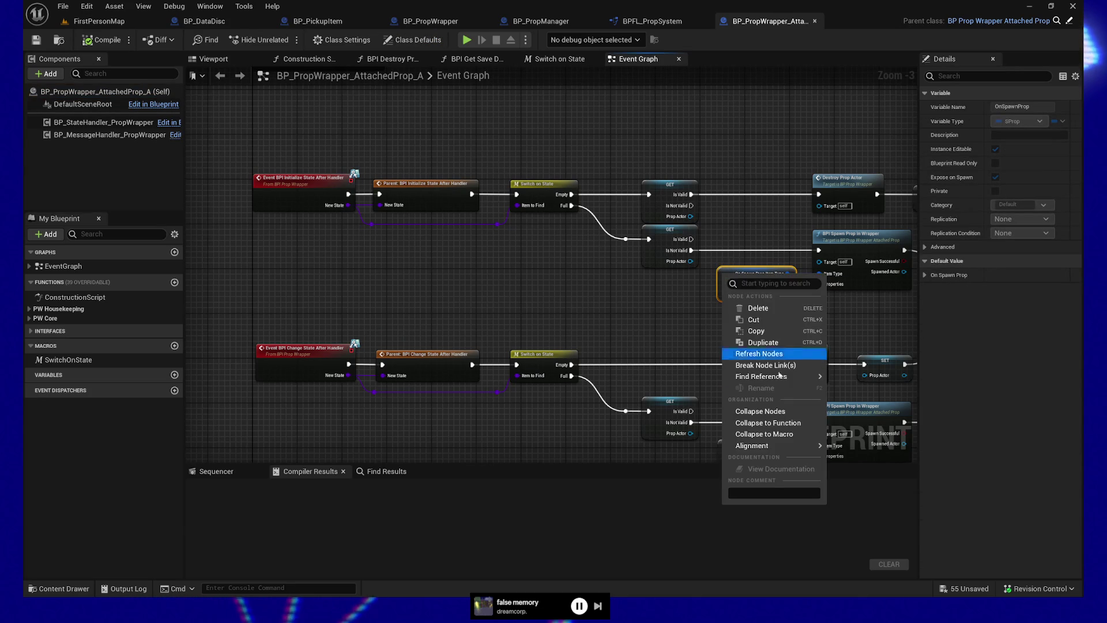
# Search all blueprints for references to OnSpawnProp by name
pyautogui.moveTo(777, 381)
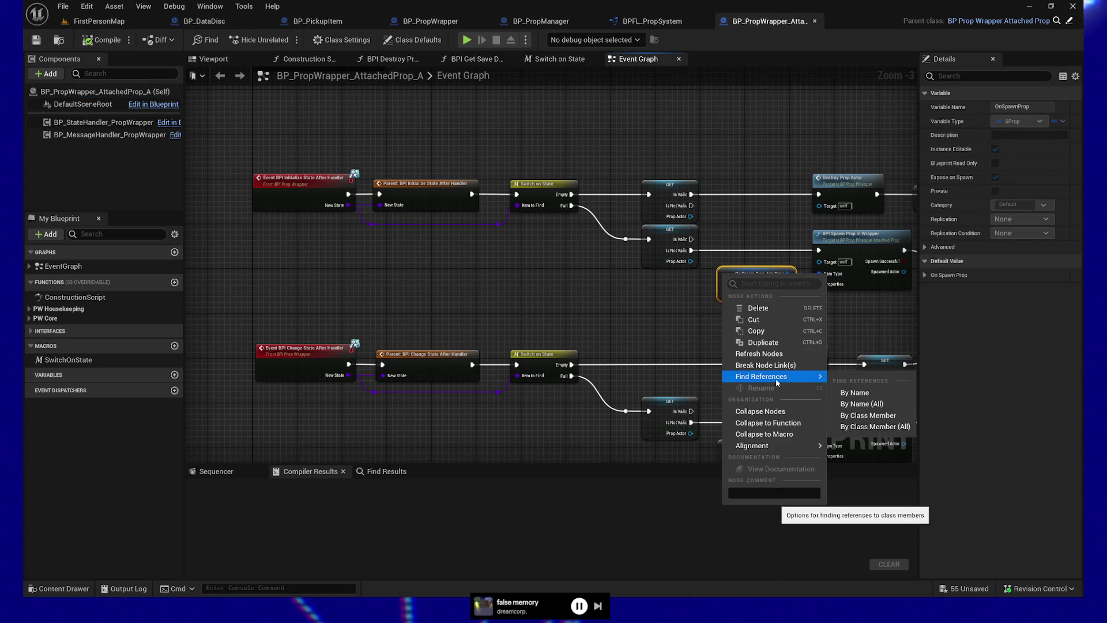
pyautogui.click(859, 394)
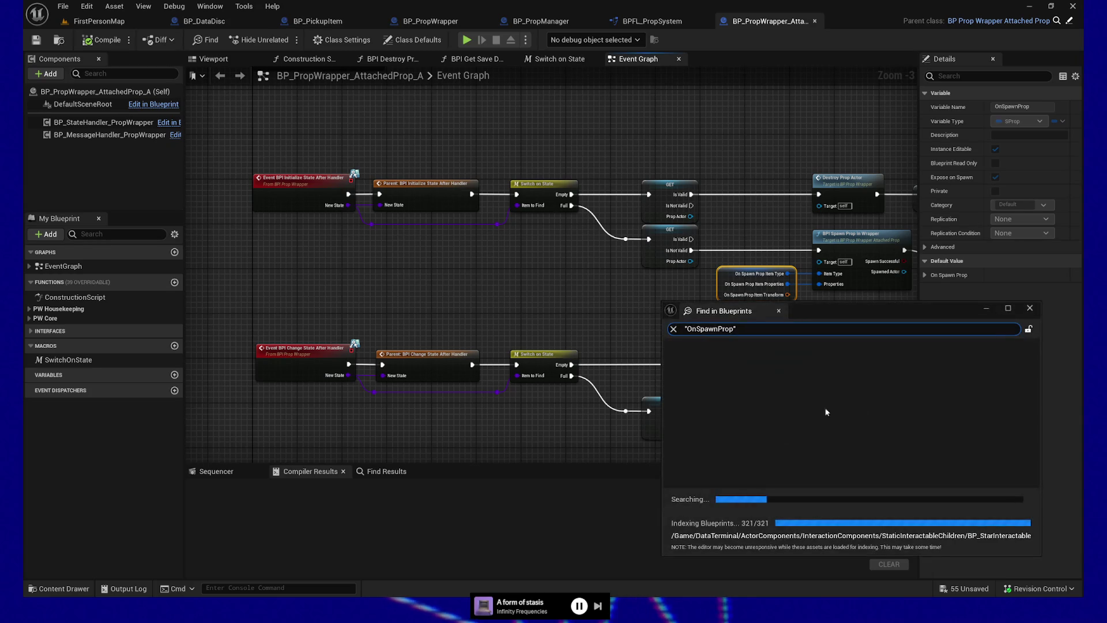